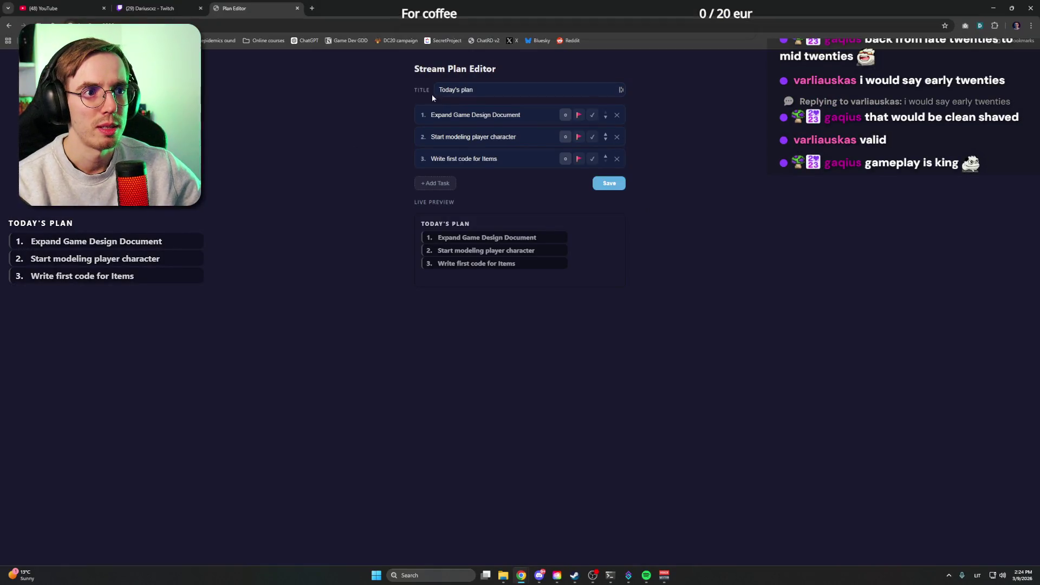
Step: Flag Expand Game Design Document as the current task in the plan
left_click_drag(413, 68, 559, 72)
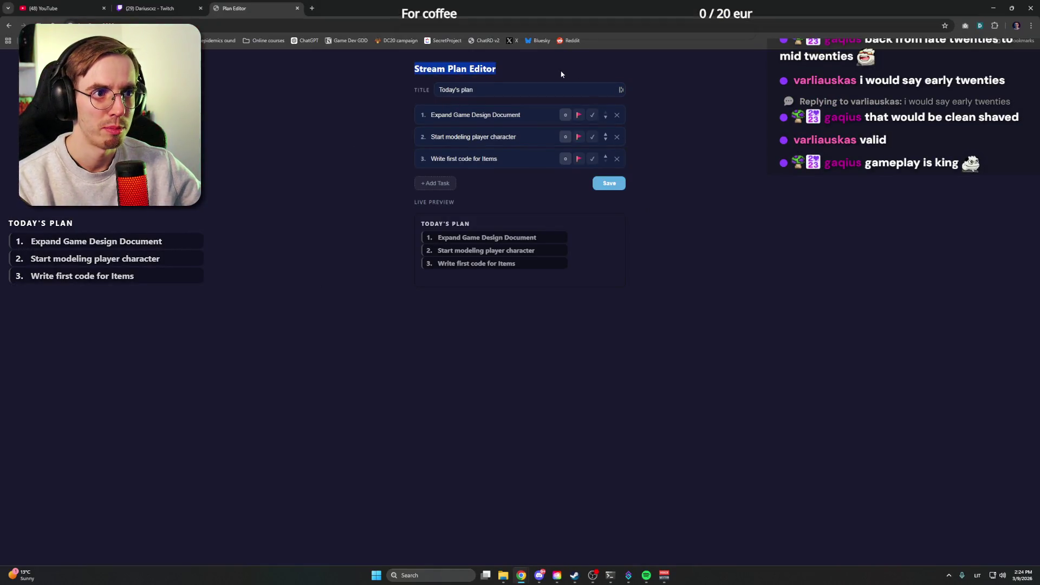
left_click(559, 72)
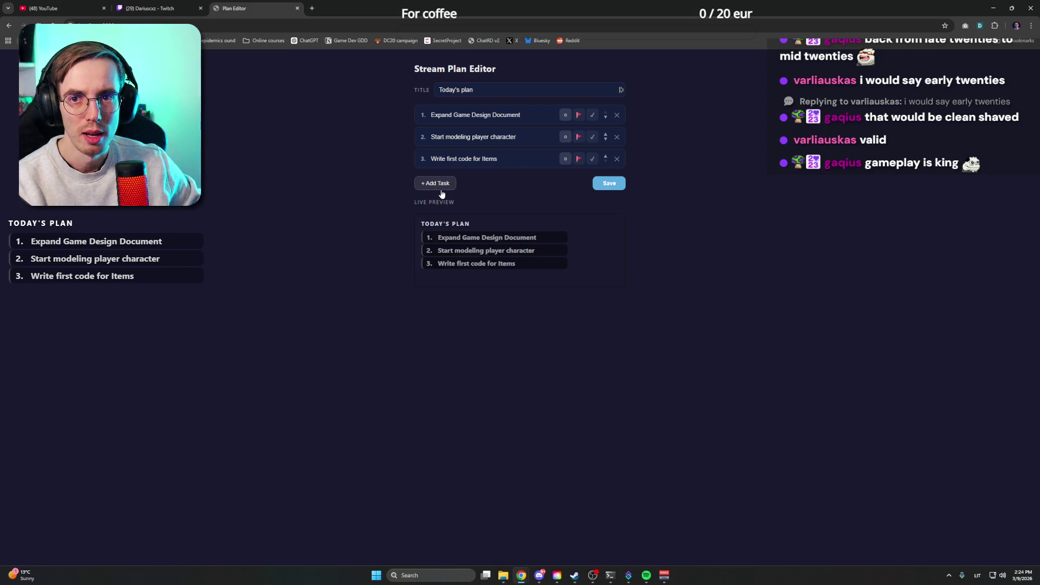
left_click_drag(413, 68, 496, 68)
left_click(539, 68)
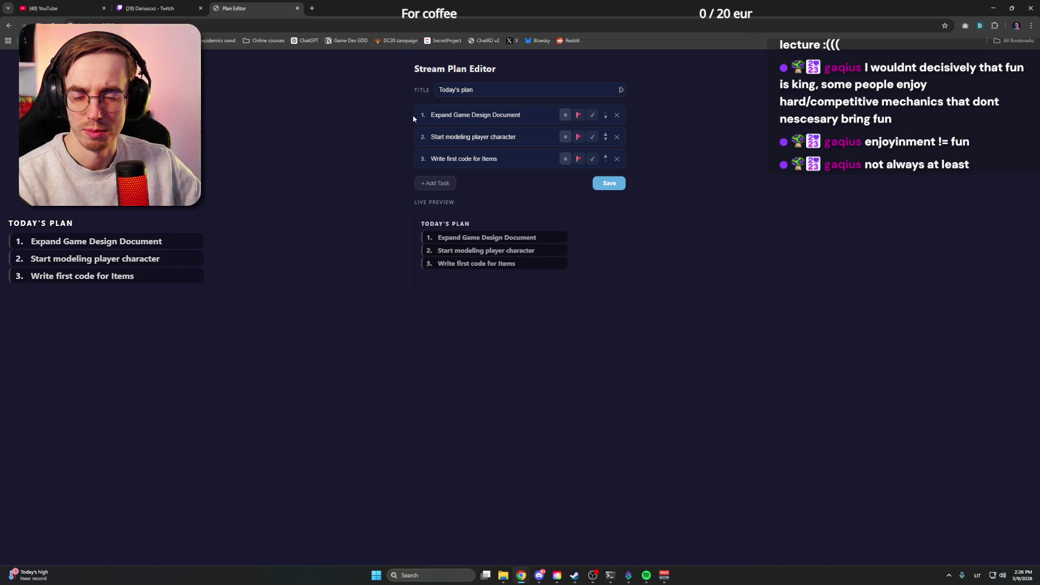
left_click(579, 115)
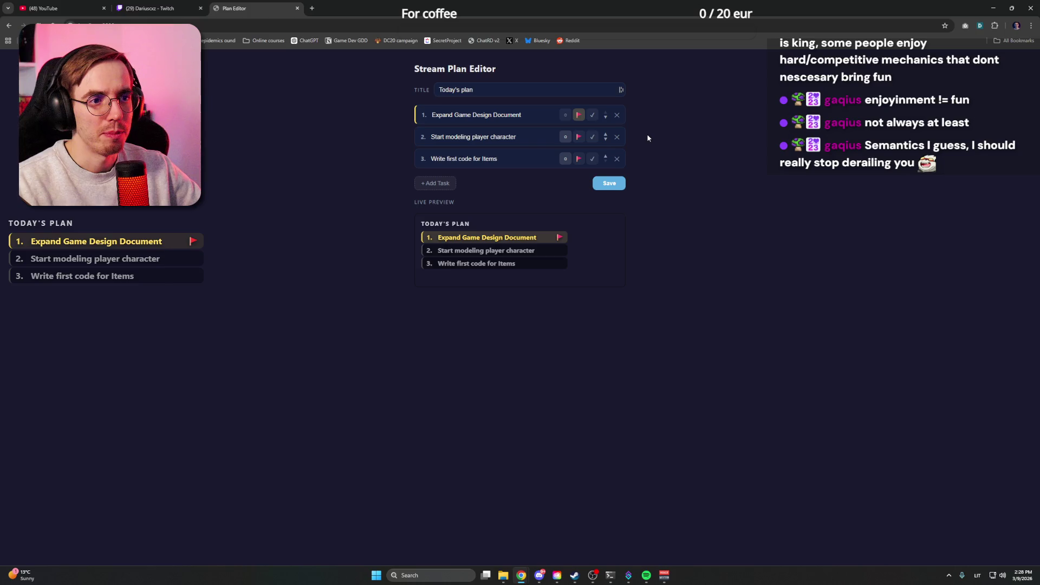
Step: Select task 2's text, then start editing the Write first code for Items task
left_click_drag(533, 137, 371, 140)
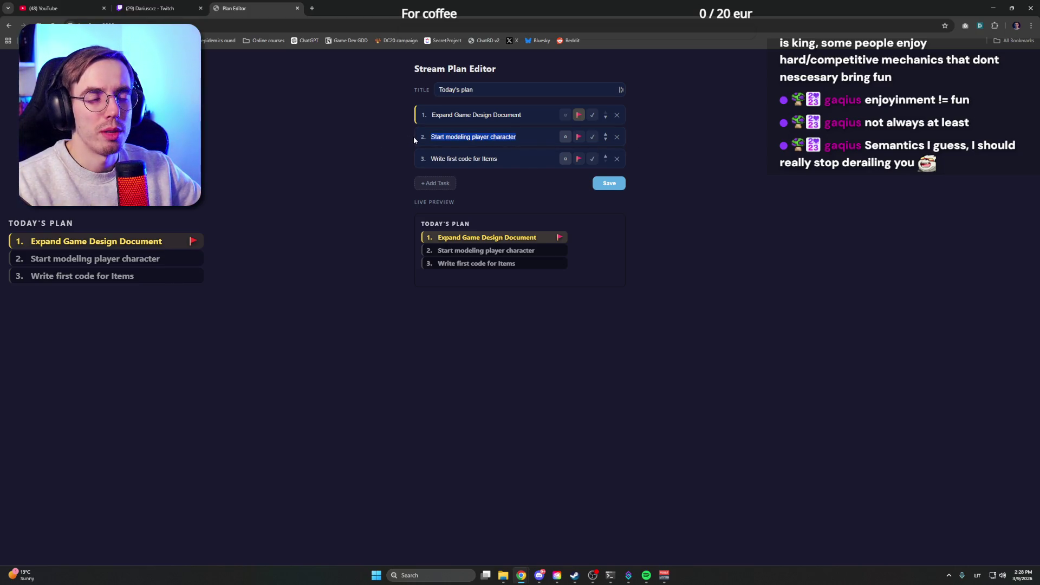
left_click_drag(517, 137, 389, 140)
left_click(389, 141)
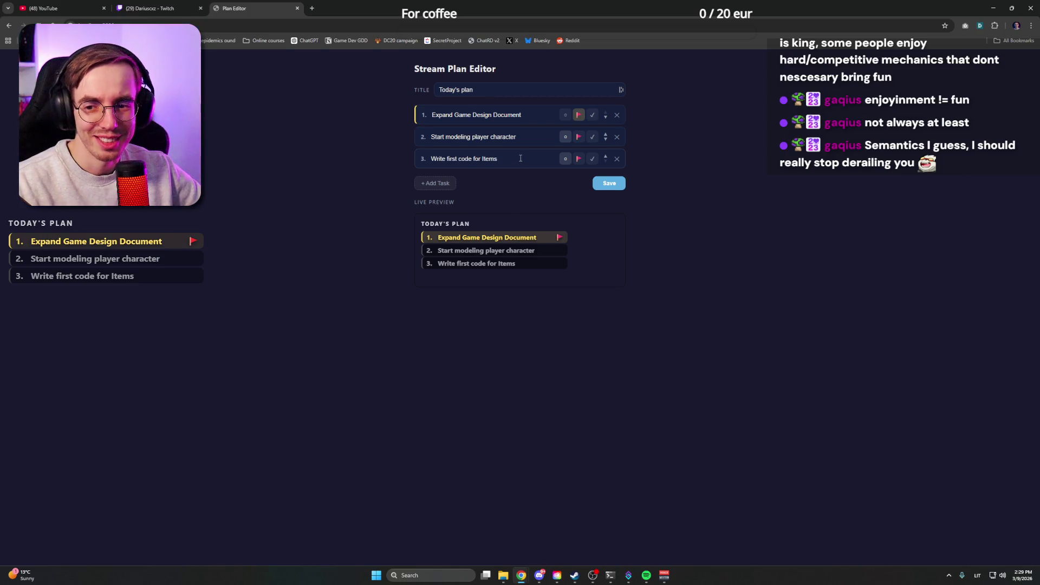
left_click(520, 158)
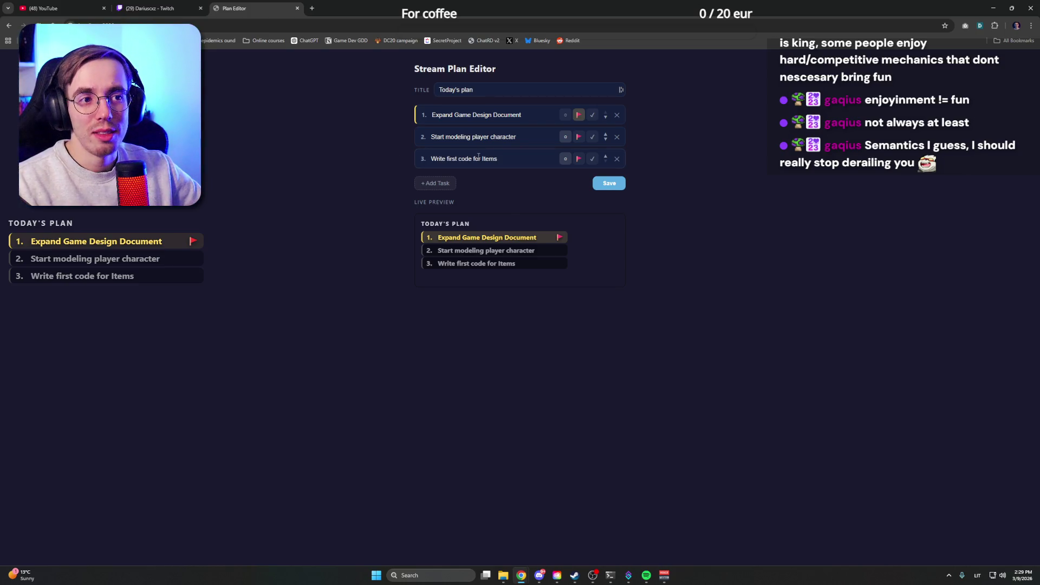
left_click_drag(510, 160, 485, 159)
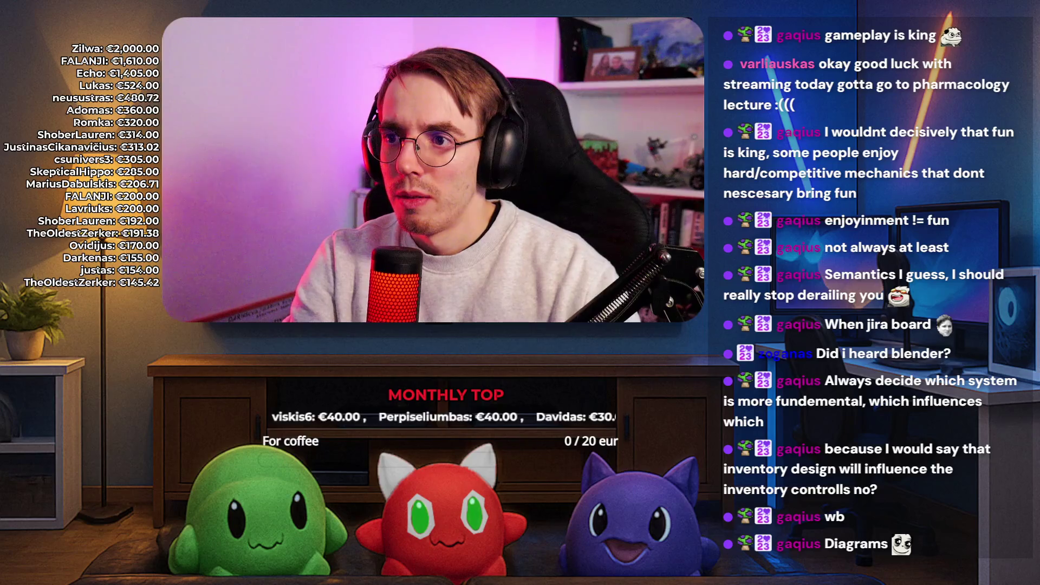
Step: Correct task 3 to 'Write first code for character controller', save it, and refocus Chrome
key("BackSpace")
type("aracter controller")
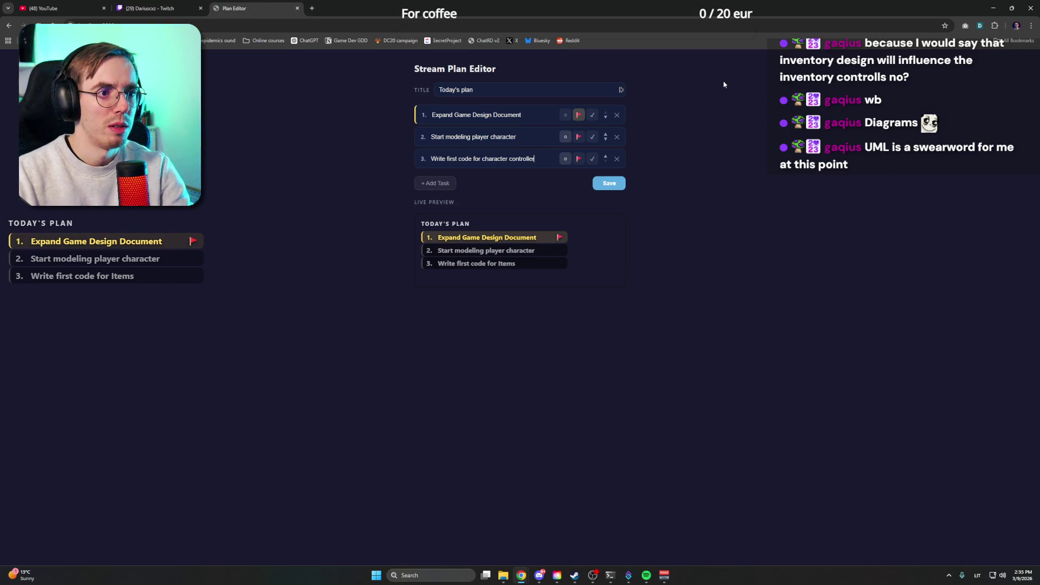
left_click(609, 185)
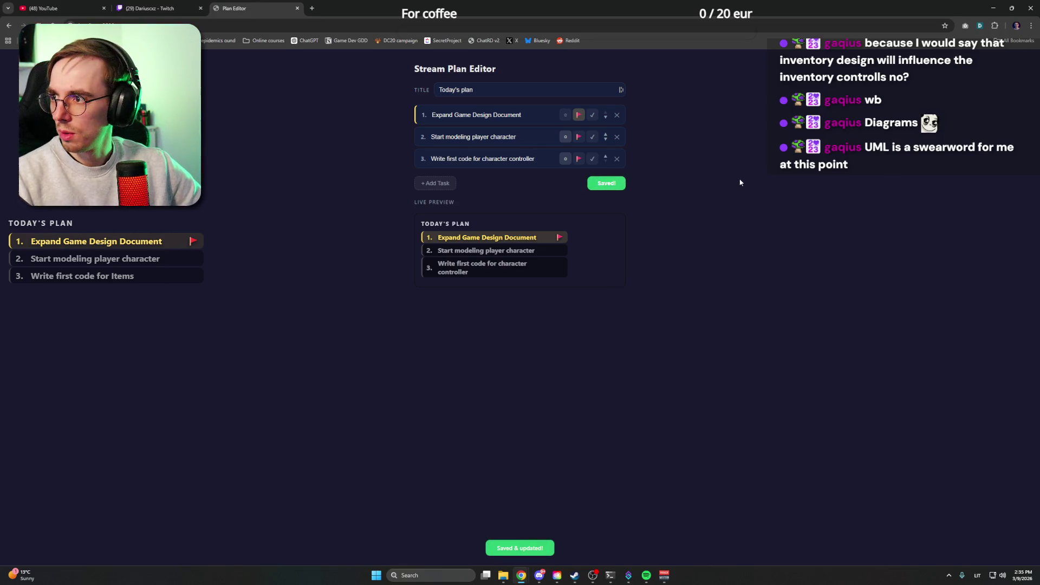
key("alt+Tab")
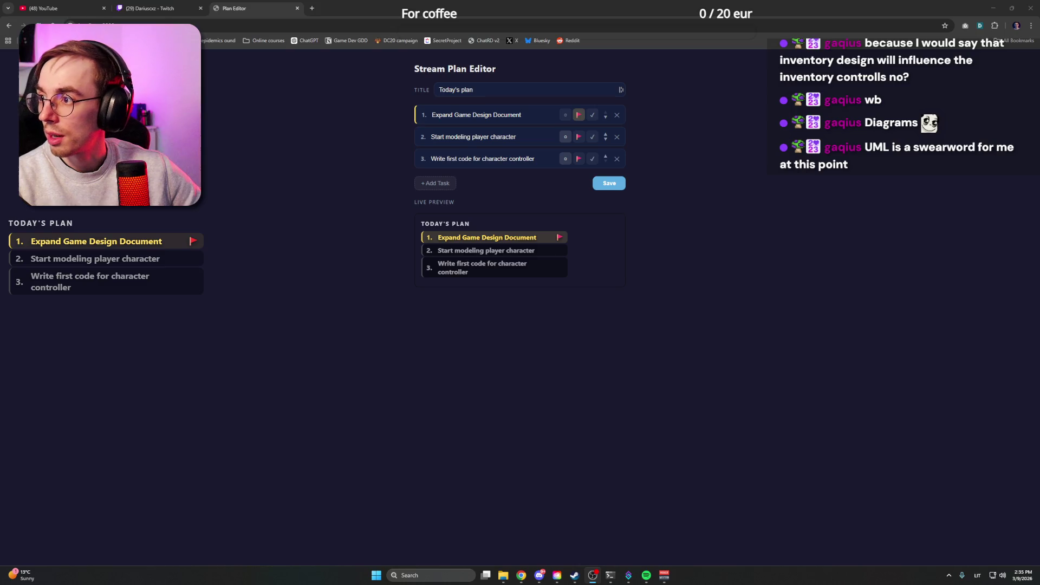
left_click(747, 193)
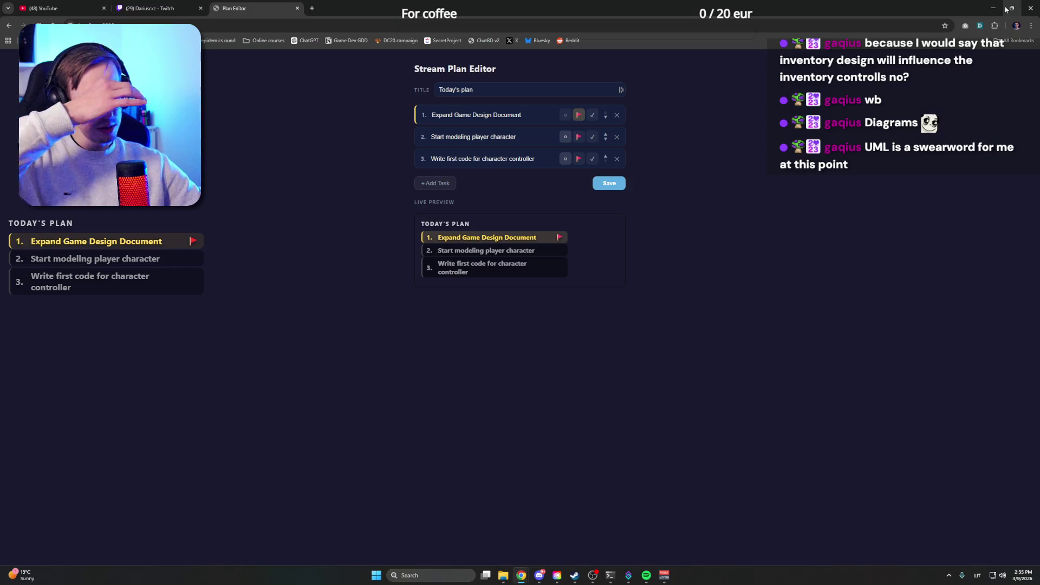
Step: Bring up the Bluesky Discover feed in Chrome
mouse_move(1005, 10)
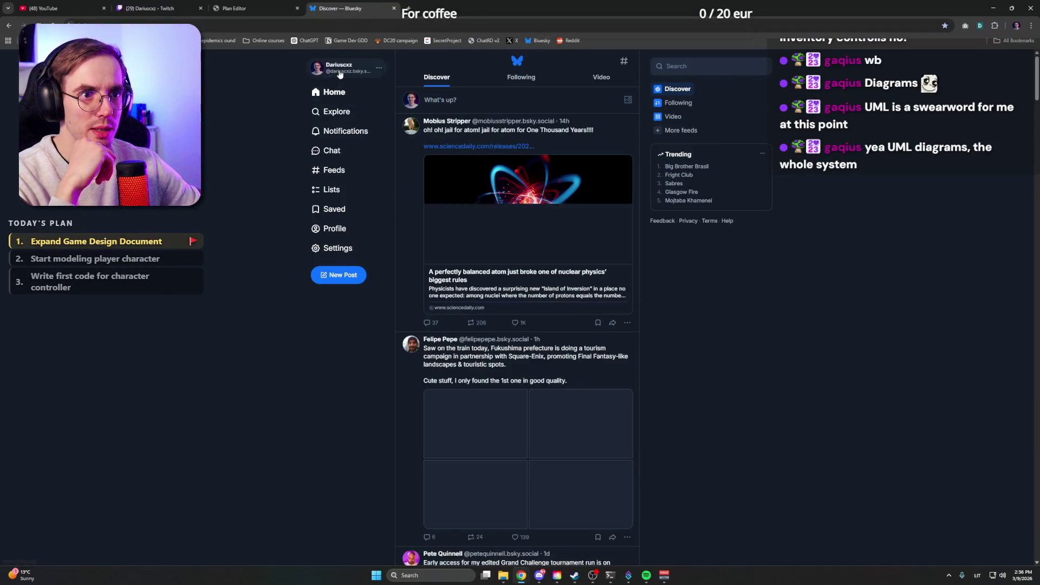
Step: Go to the account's own Bluesky profile and scroll through its posts
left_click(341, 72)
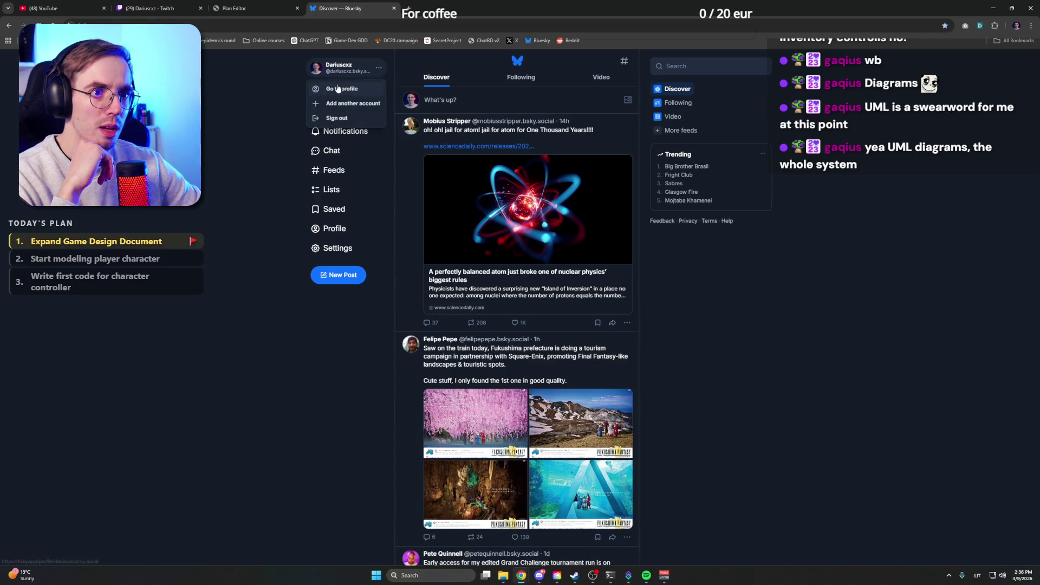
left_click(343, 85)
scroll(209, 141, "down", 15)
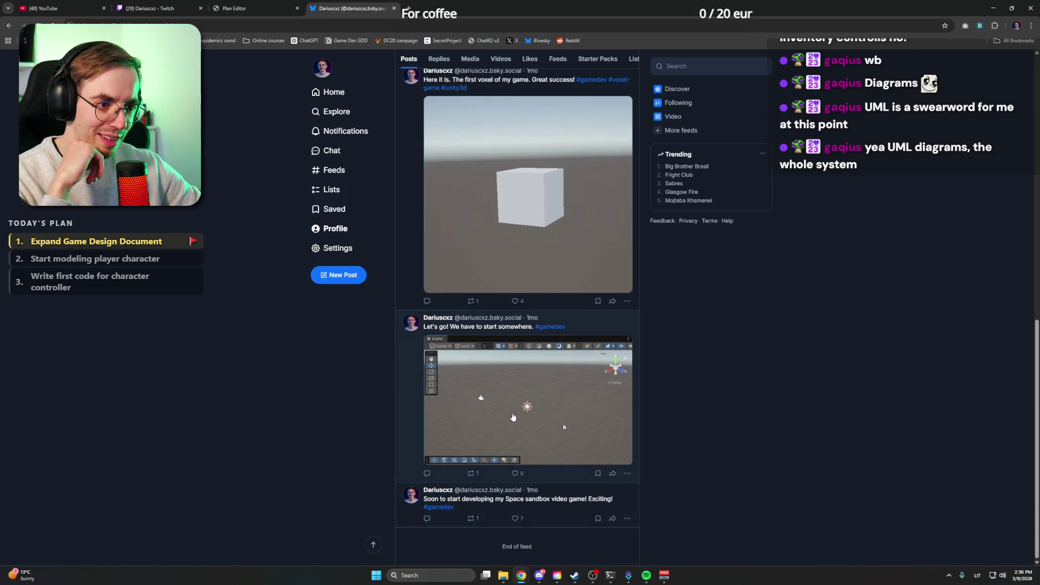
Step: View the voxel cube image, then the voxel terrain chunk image, at full size
left_click(566, 200)
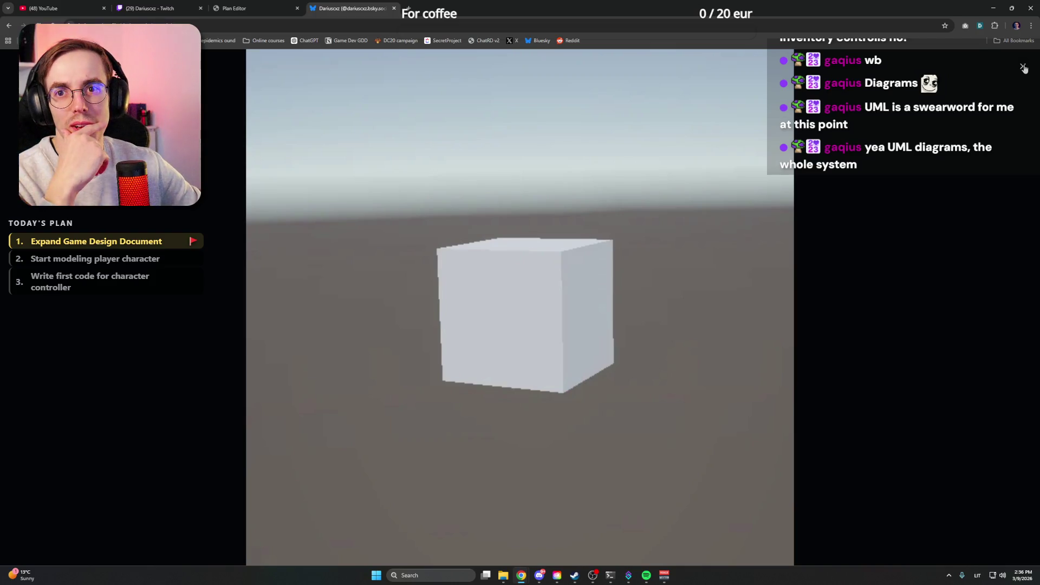
left_click(1023, 67)
scroll(819, 213, "up", 5)
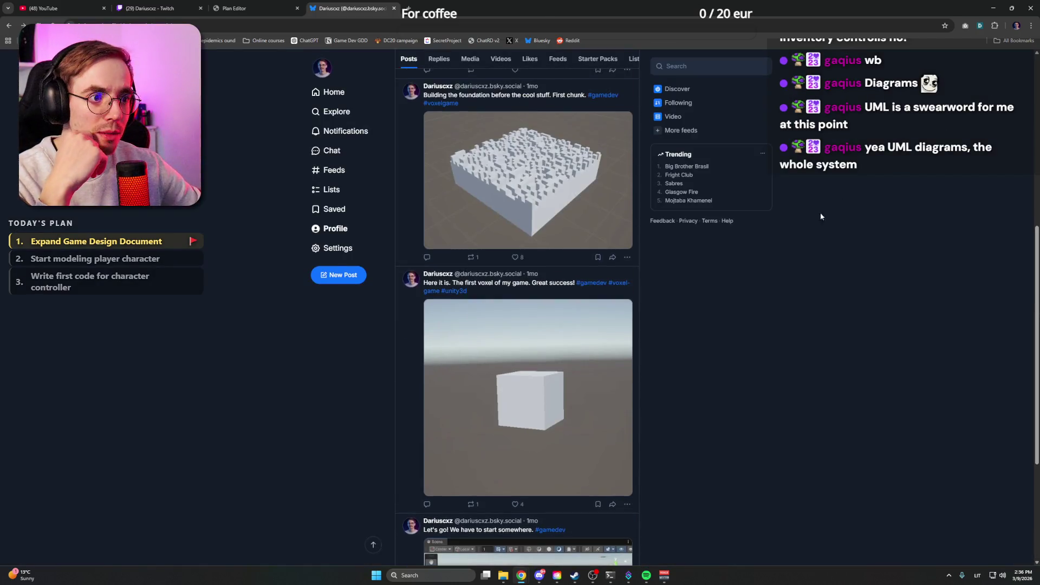
left_click(543, 218)
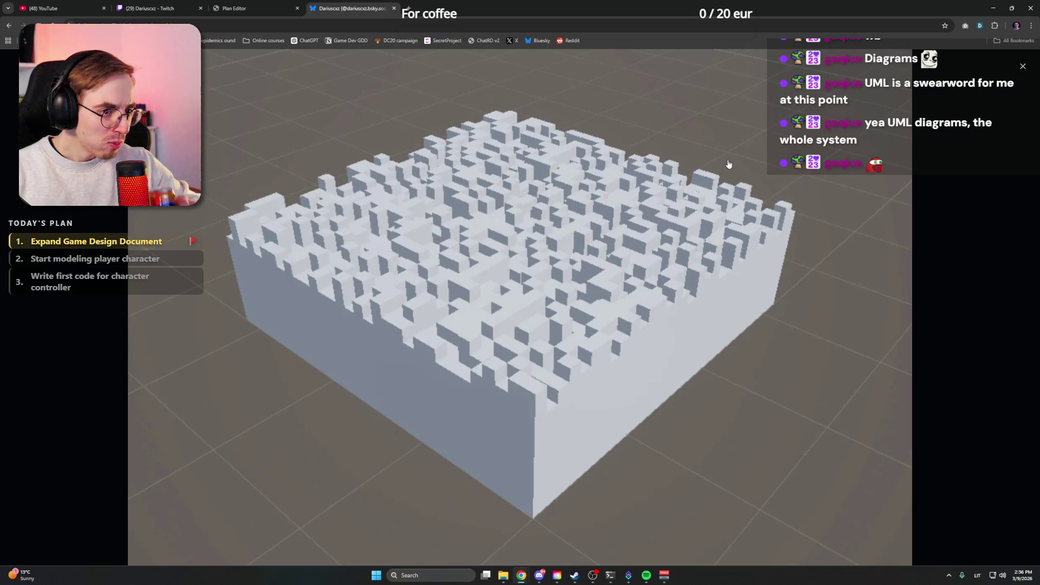
left_click(1023, 67)
Step: View the voxel engine progress image full size, close it, and minimize Chrome
scroll(596, 271, "up", 5)
left_click(530, 212)
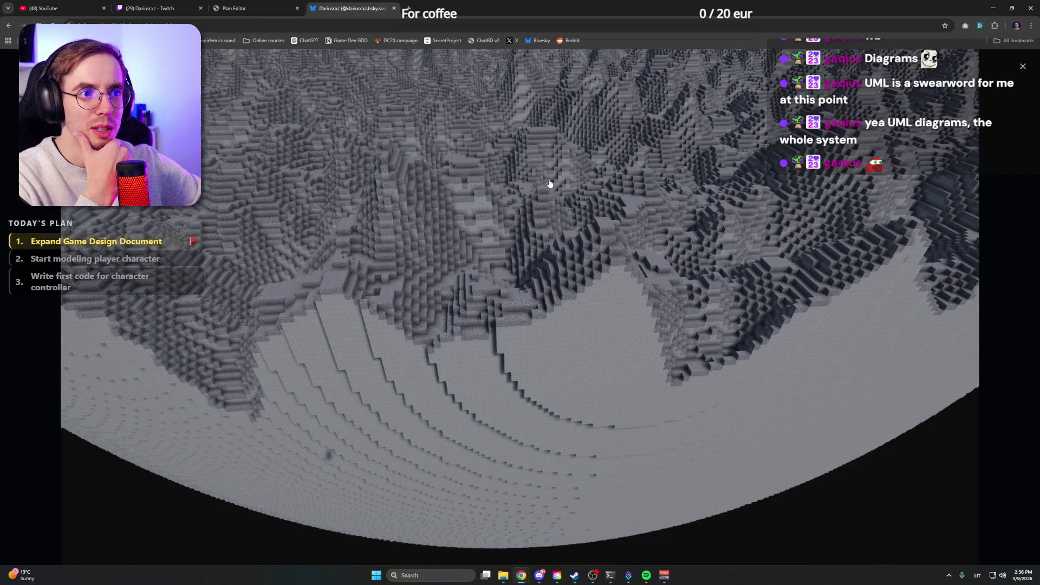
left_click(1023, 67)
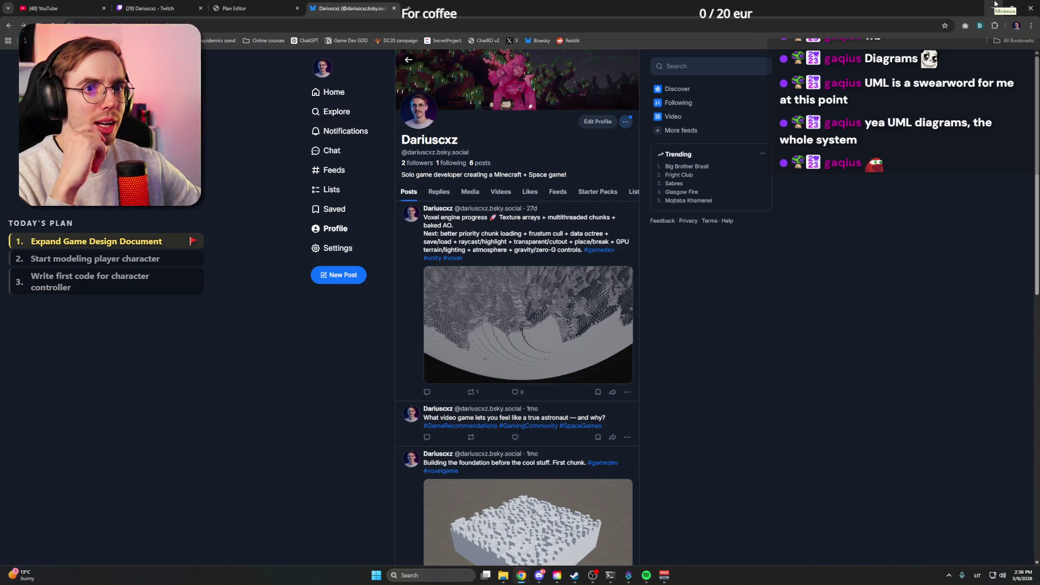
left_click(994, 4)
mouse_move(508, 576)
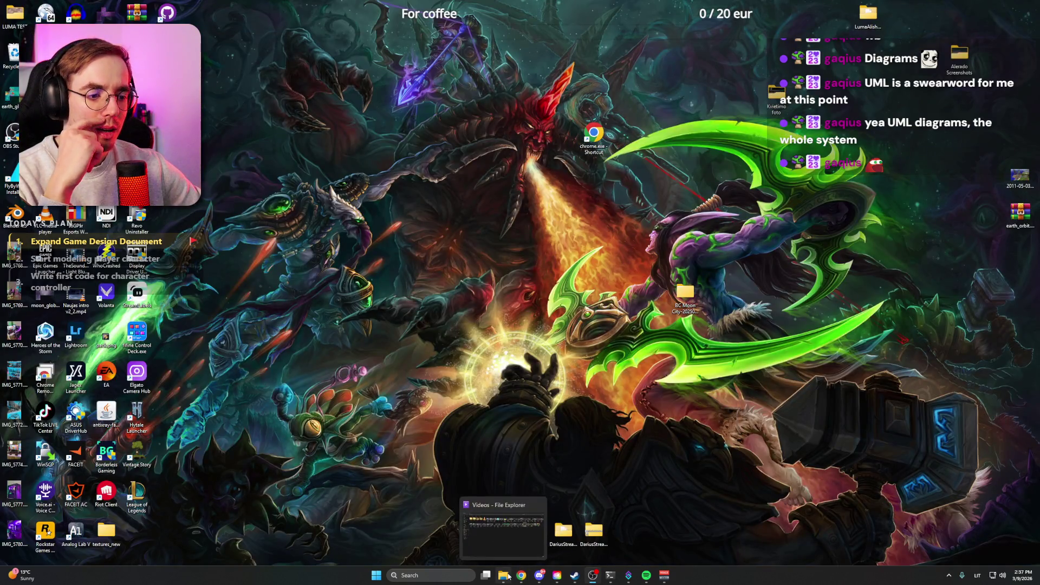
left_click(506, 547)
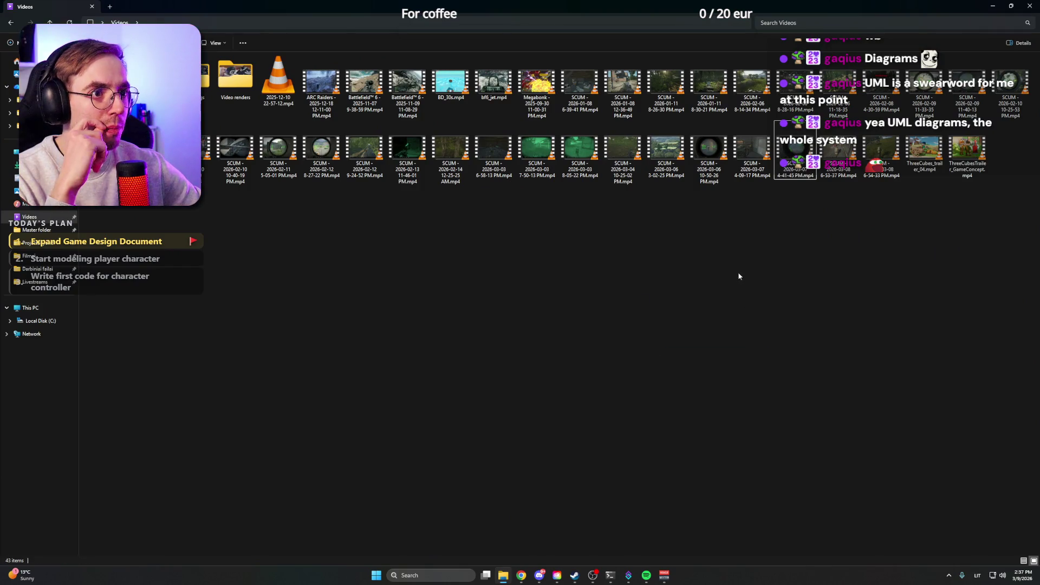
double_click(203, 80)
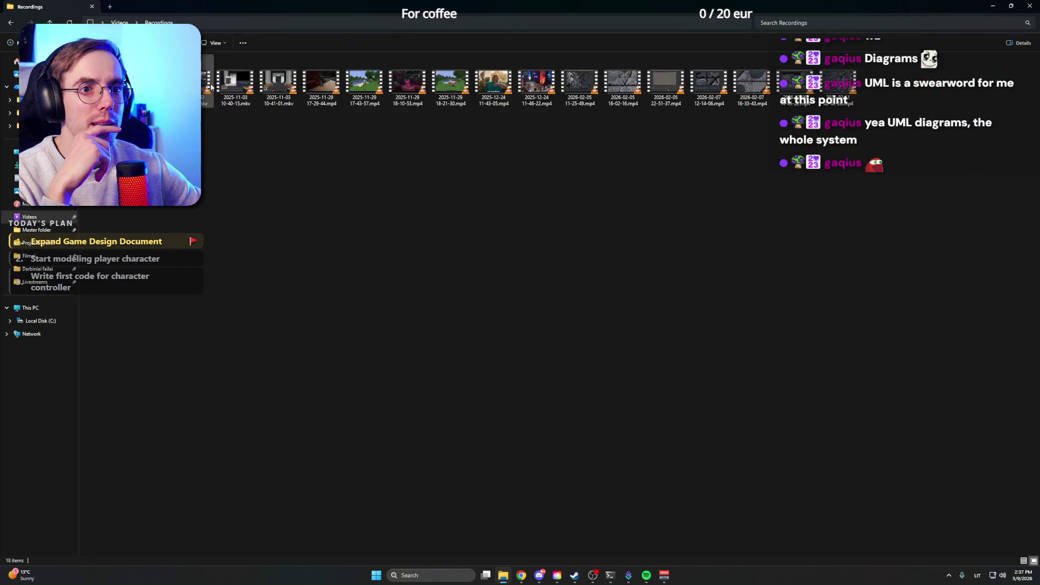
key("Return")
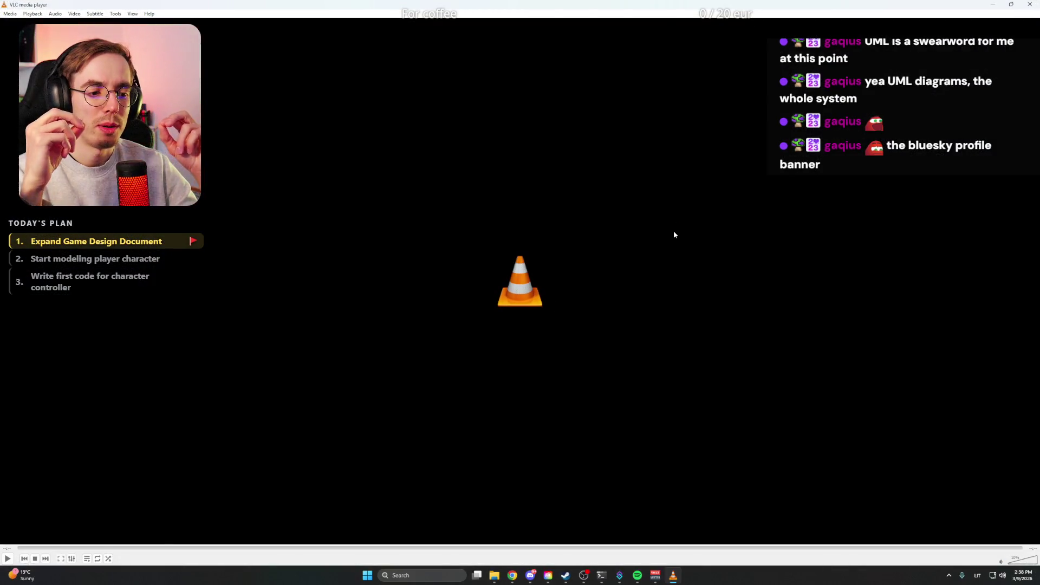
left_click(1030, 4)
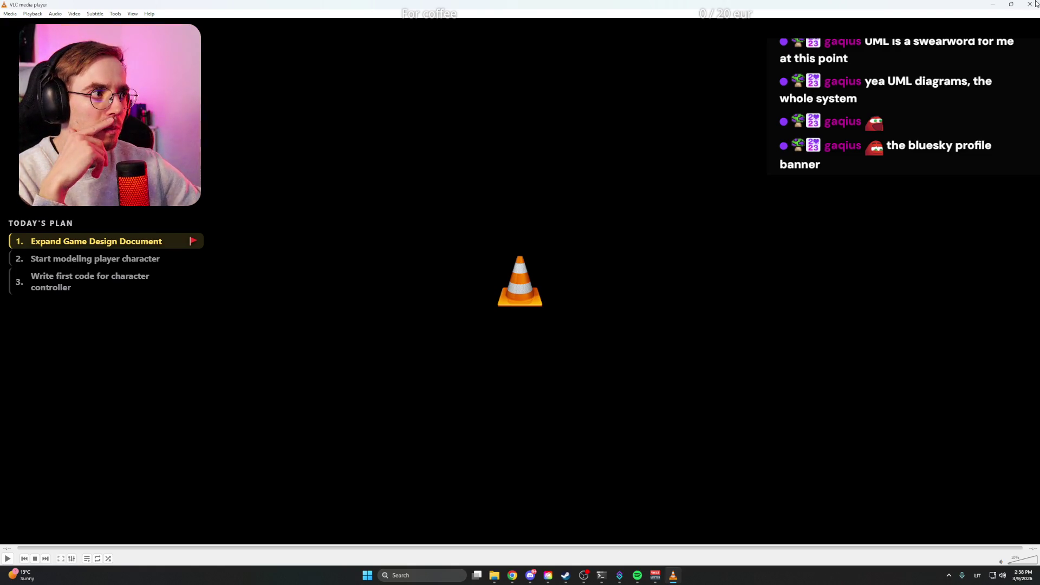
double_click(775, 124)
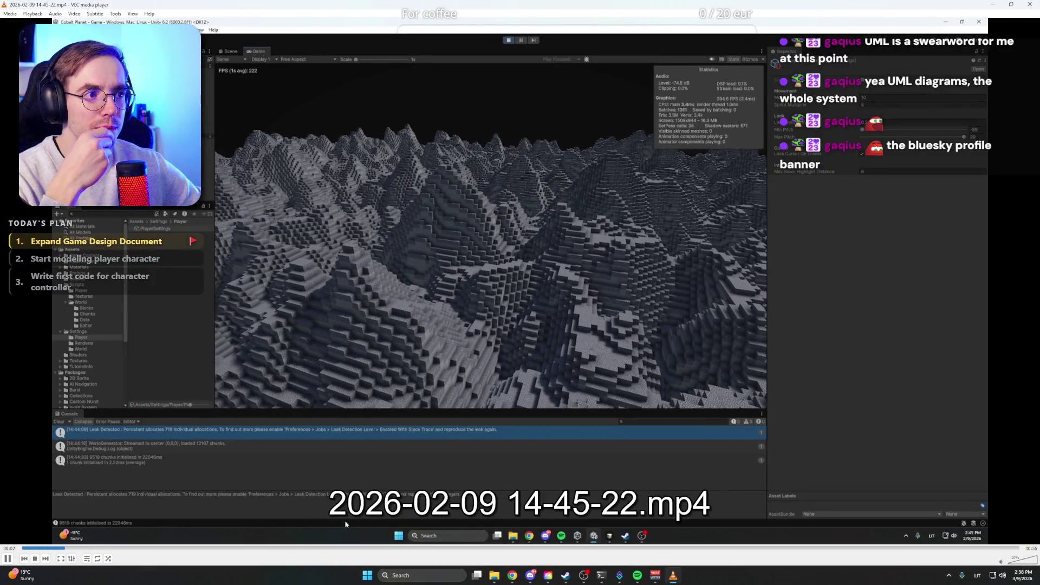
left_click(297, 550)
left_click(417, 551)
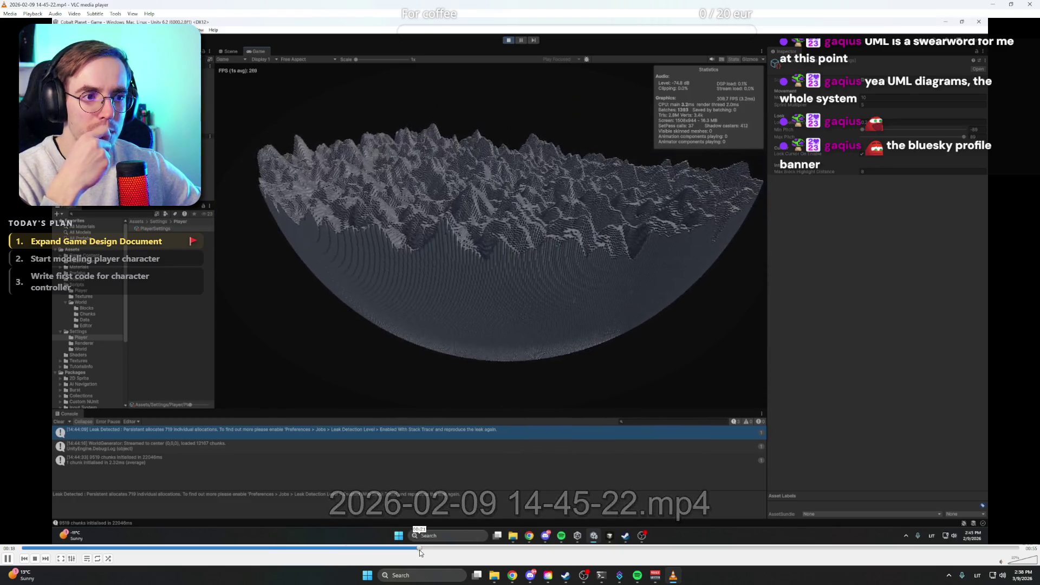
left_click(529, 551)
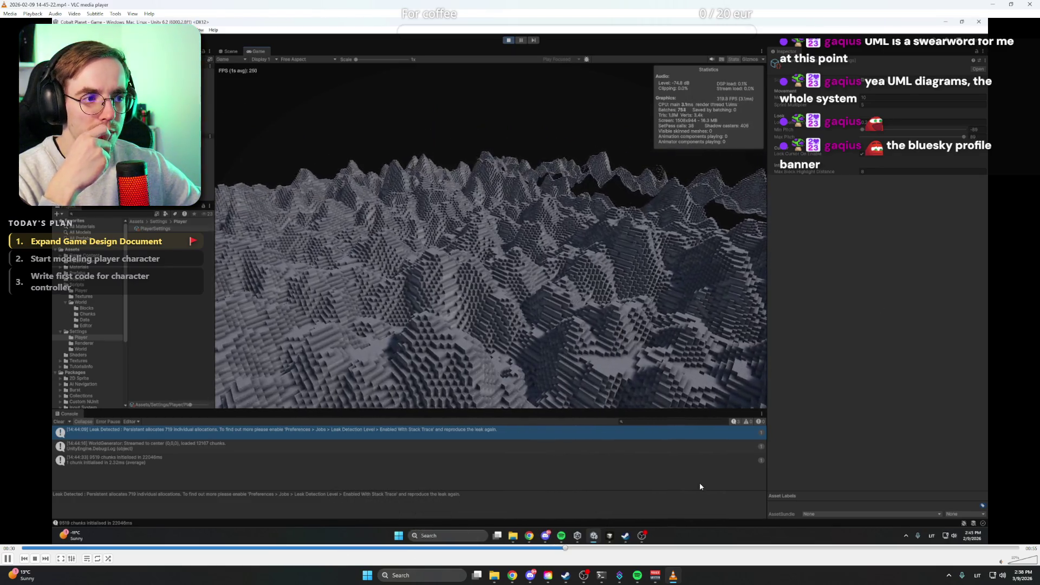
left_click(1030, 5)
double_click(751, 82)
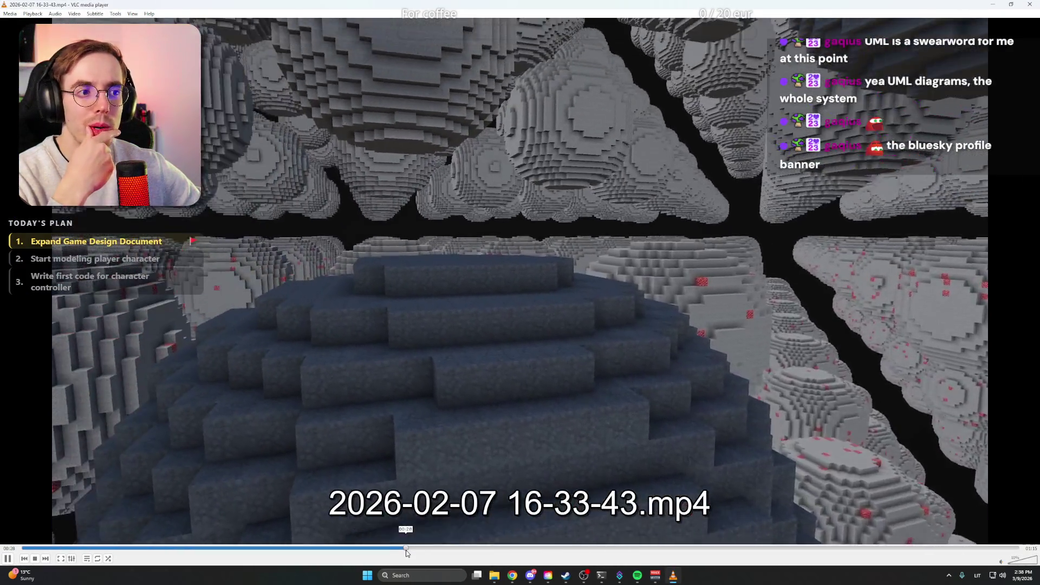
left_click(406, 550)
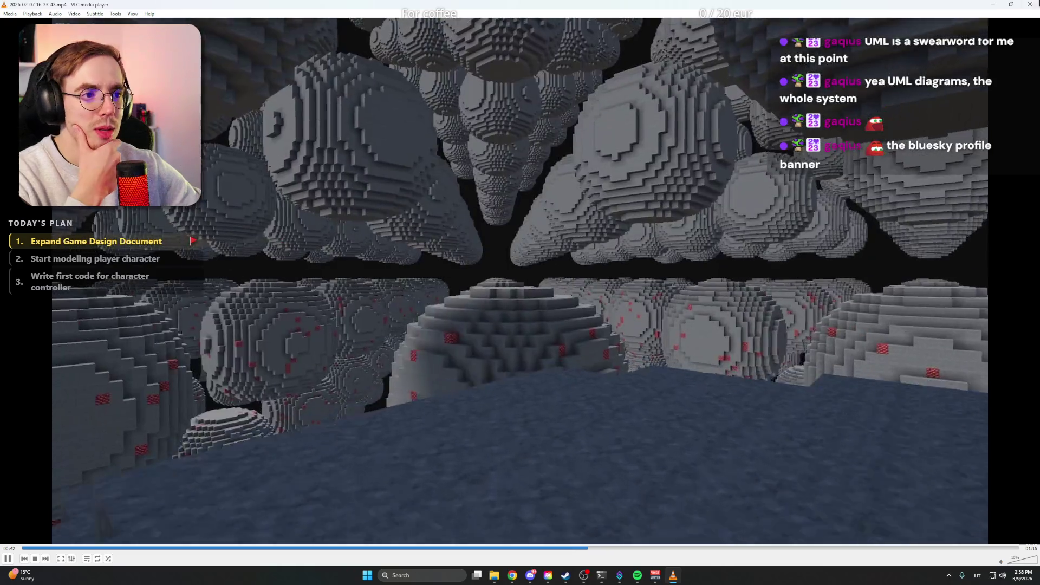
key("alt+F4")
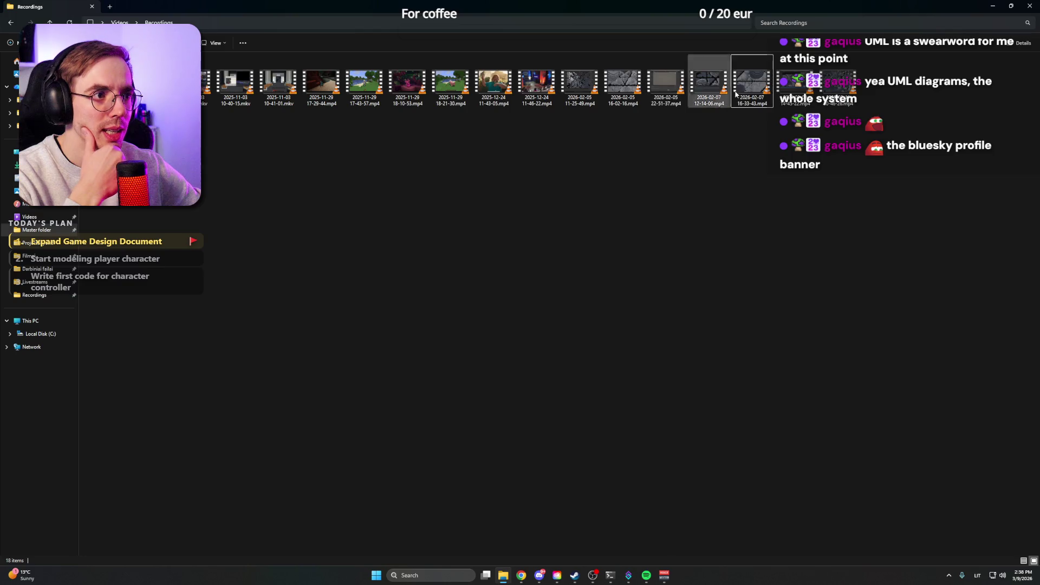
double_click(847, 87)
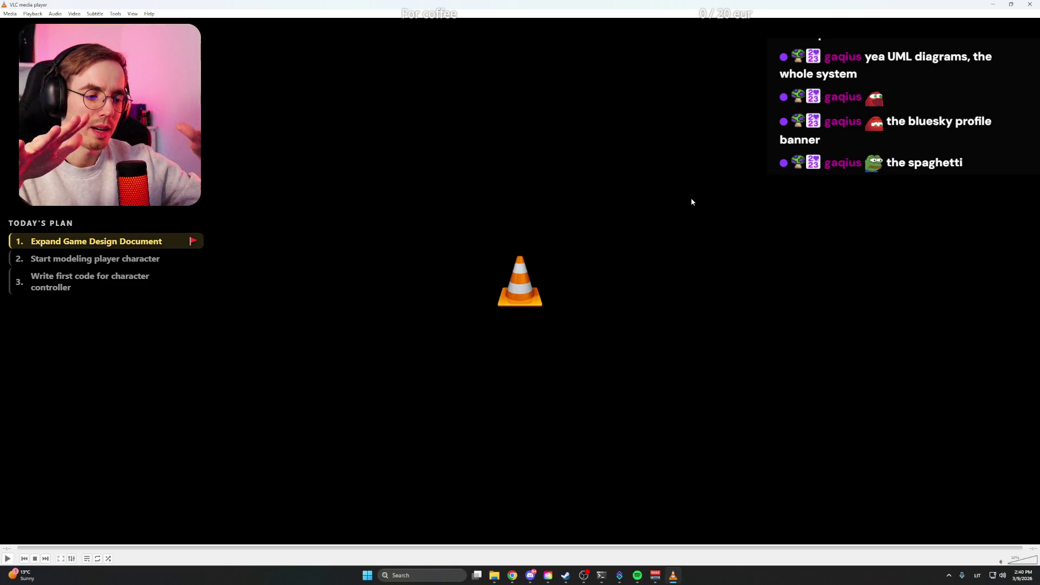
left_click(1029, 6)
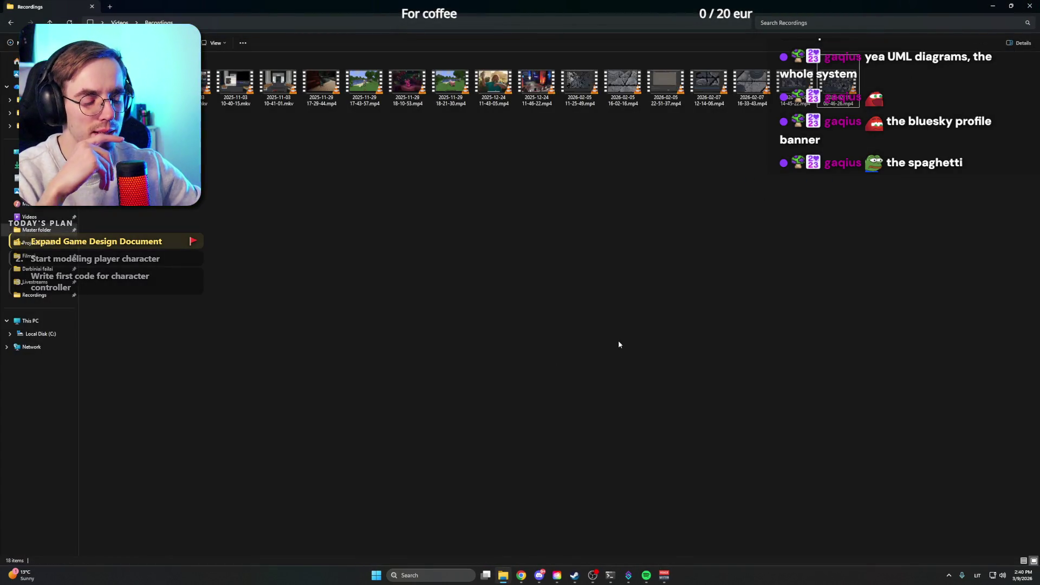
Step: Launch Paint via Windows search, then restore and minimize Spotify to reach the canvas
key("super")
type("paint")
key("Return")
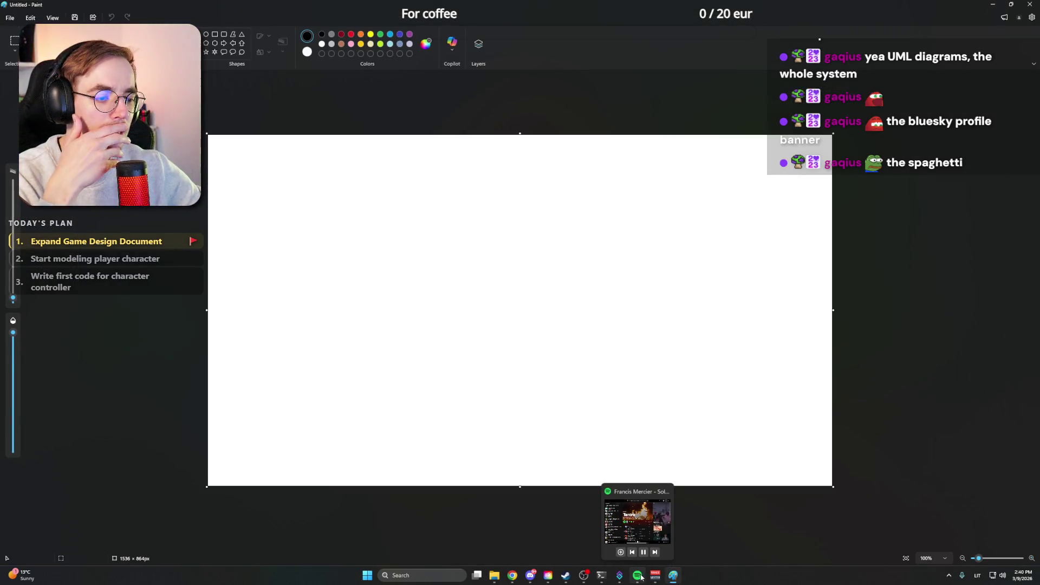
left_click(640, 577)
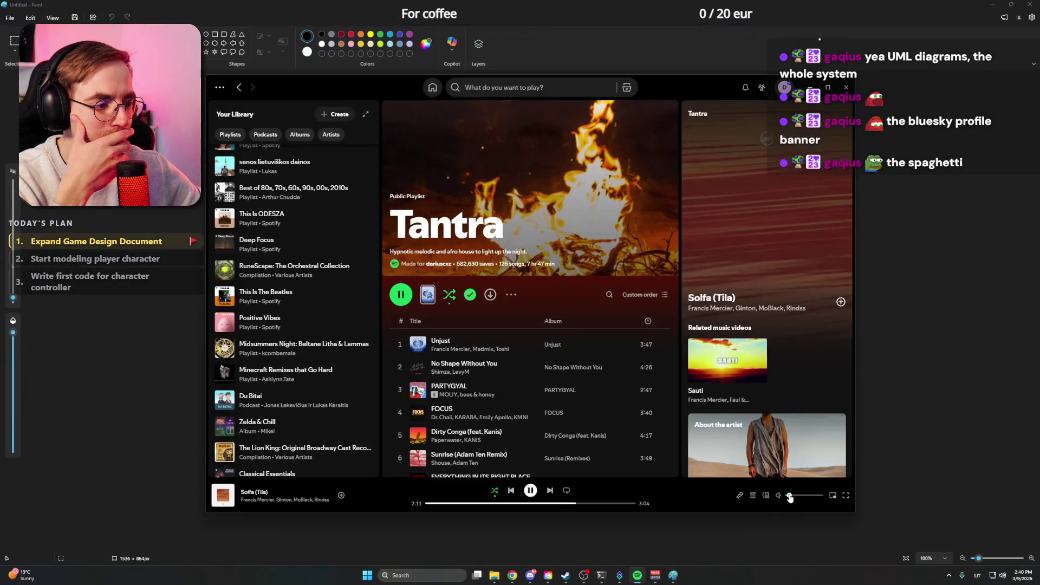
left_click(637, 575)
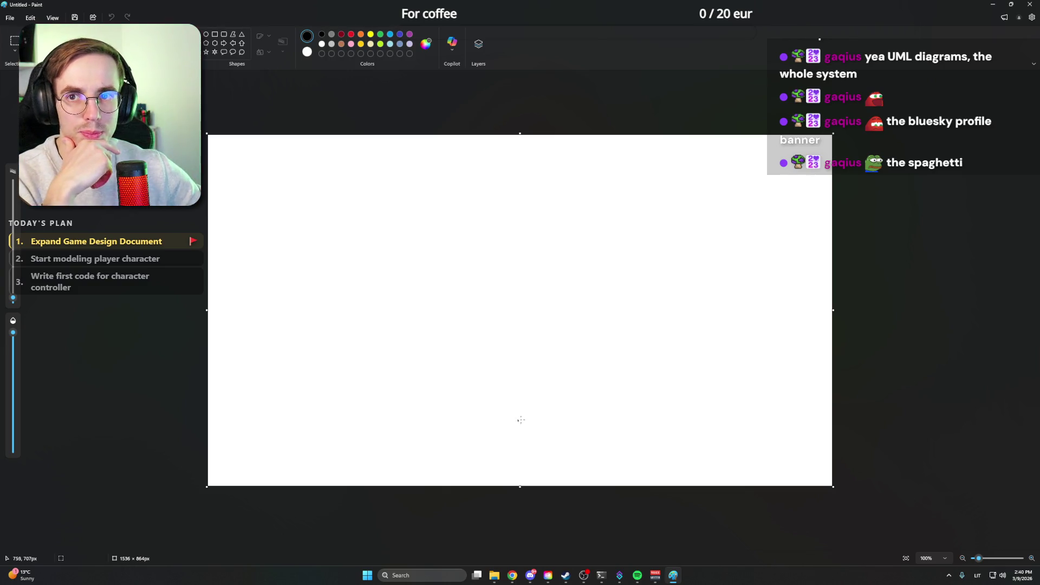
Step: Draw a tall narrow black column outline with thickened top and bottom edges
mouse_move(583, 425)
left_mouse_down()
mouse_move(630, 428)
mouse_move(632, 185)
mouse_move(590, 186)
mouse_move(579, 428)
left_mouse_up()
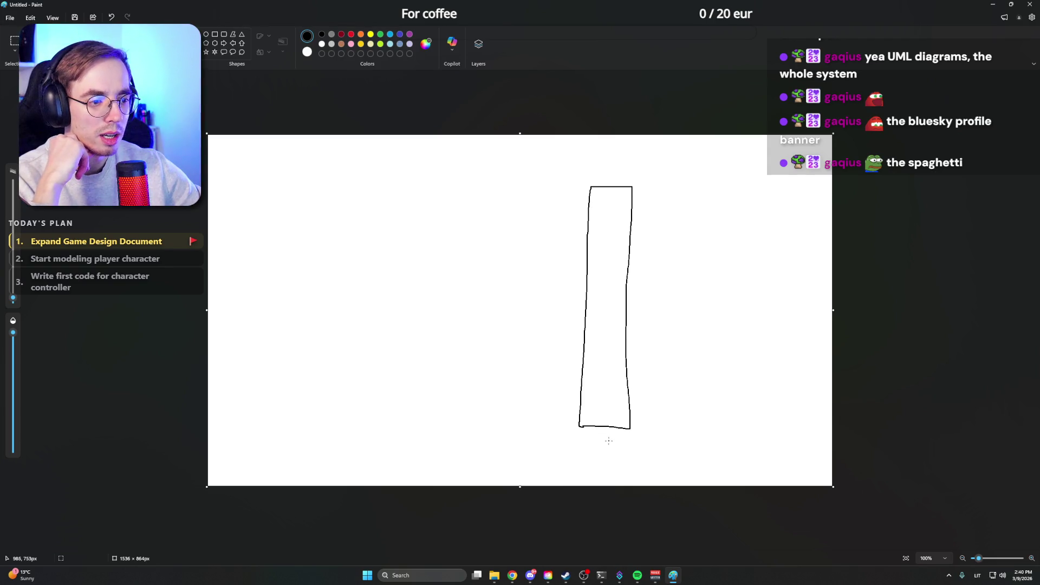
mouse_move(605, 427)
left_mouse_down()
mouse_move(639, 428)
mouse_move(573, 426)
left_mouse_up()
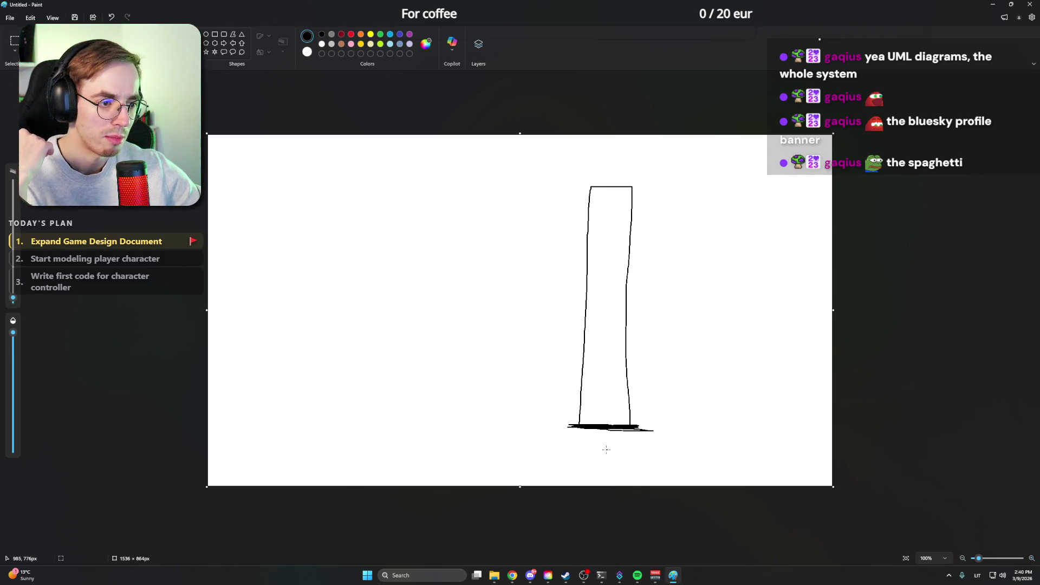
left_click_drag(584, 185, 668, 185)
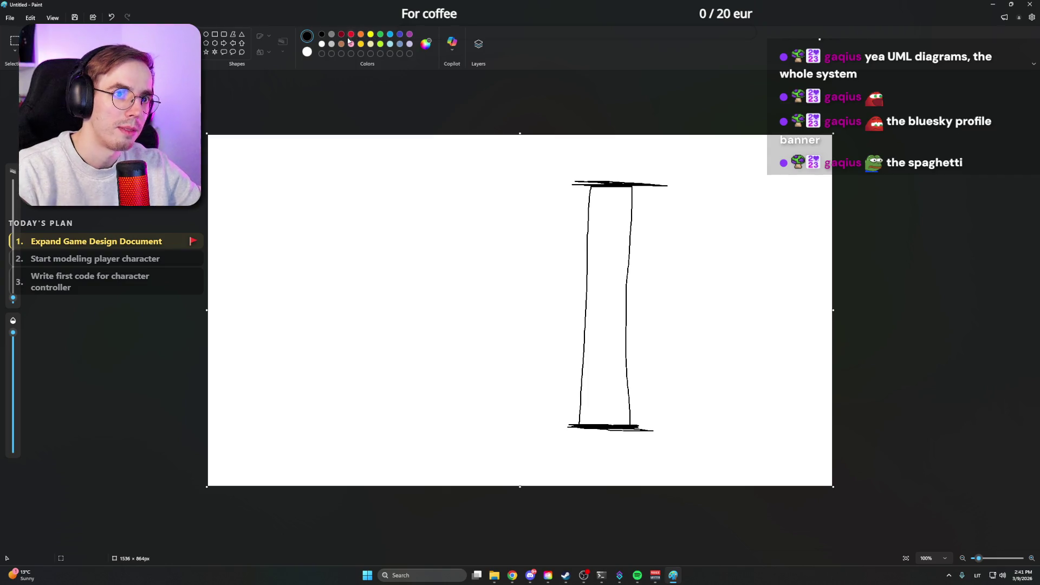
Step: Switch the colour to dark grey and enlarge the brush size
left_click(332, 34)
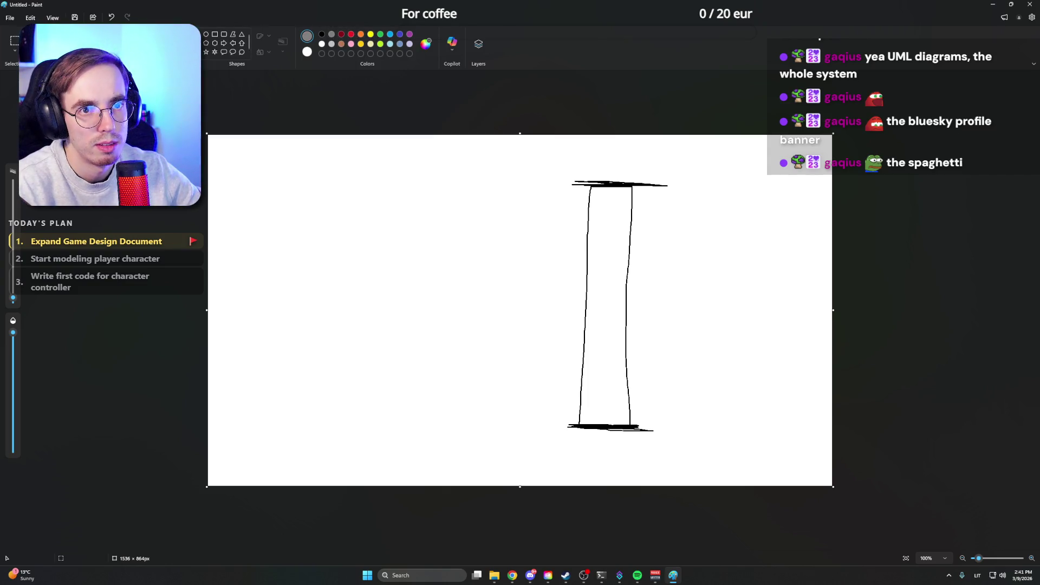
left_click(282, 41)
left_click(282, 41)
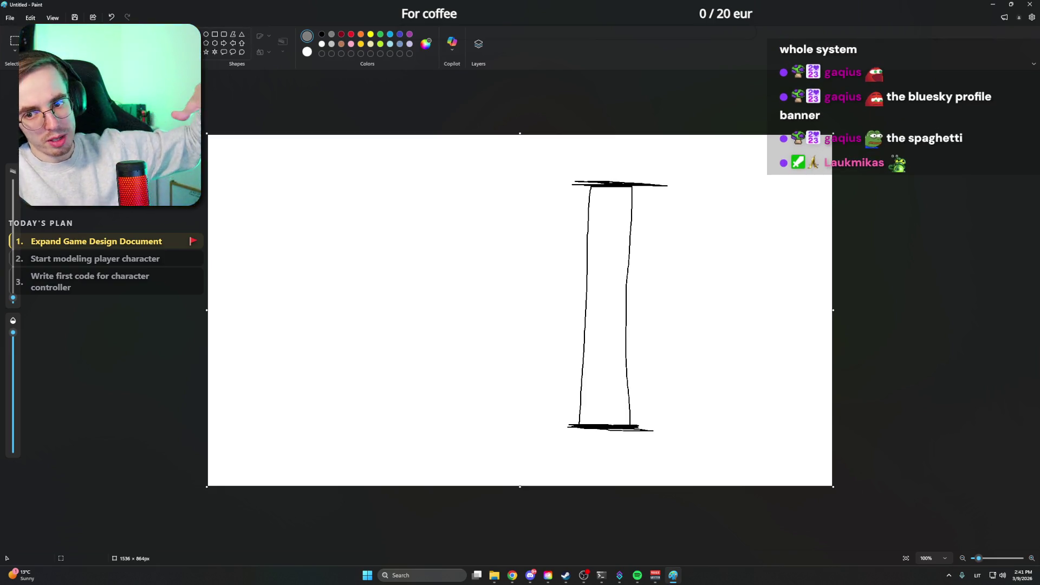
left_click(13, 286)
Step: Shade the column base grey, paint a brown layer above it, then pick green, black and yellow
left_click_drag(593, 381, 609, 419)
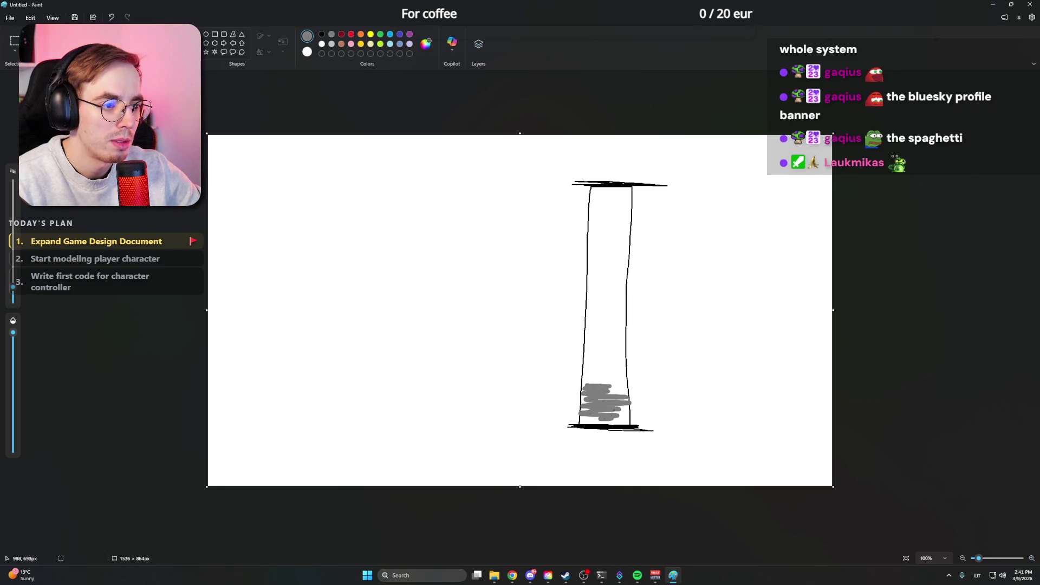
left_click(341, 44)
mouse_move(606, 380)
left_mouse_down()
mouse_move(593, 379)
mouse_move(627, 363)
left_mouse_up()
left_click(380, 34)
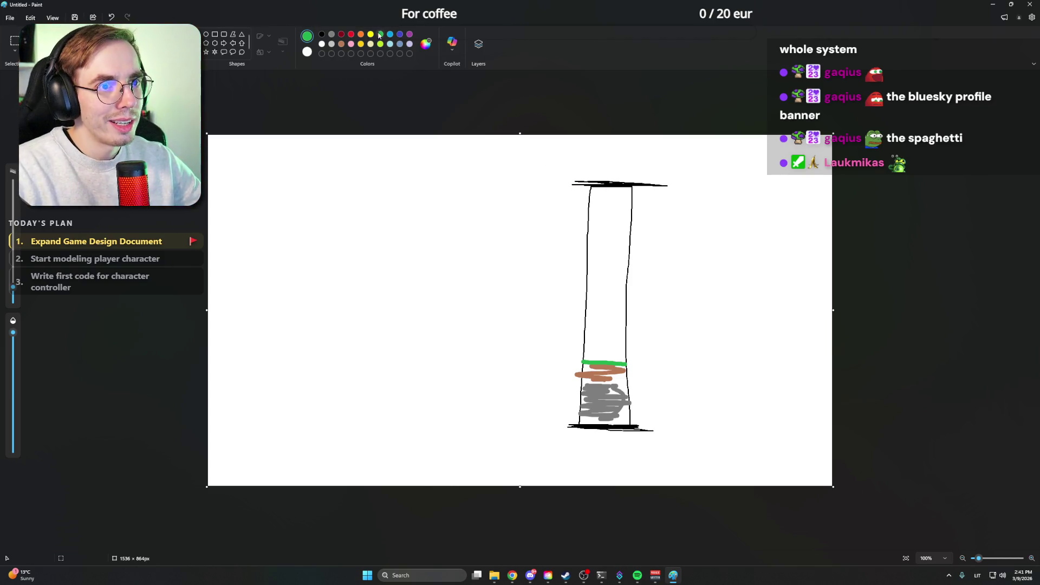
left_click(323, 35)
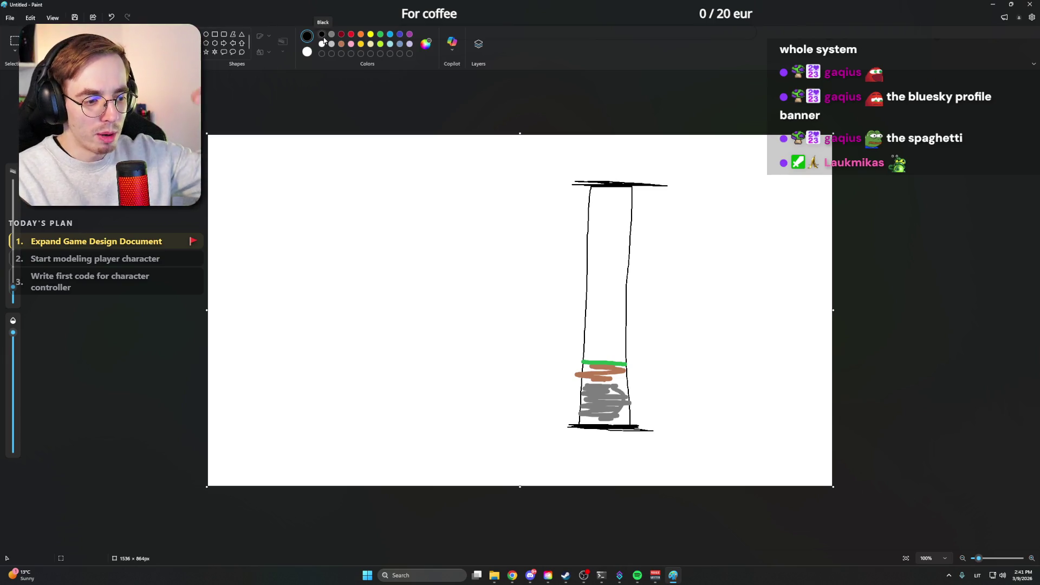
left_click(371, 35)
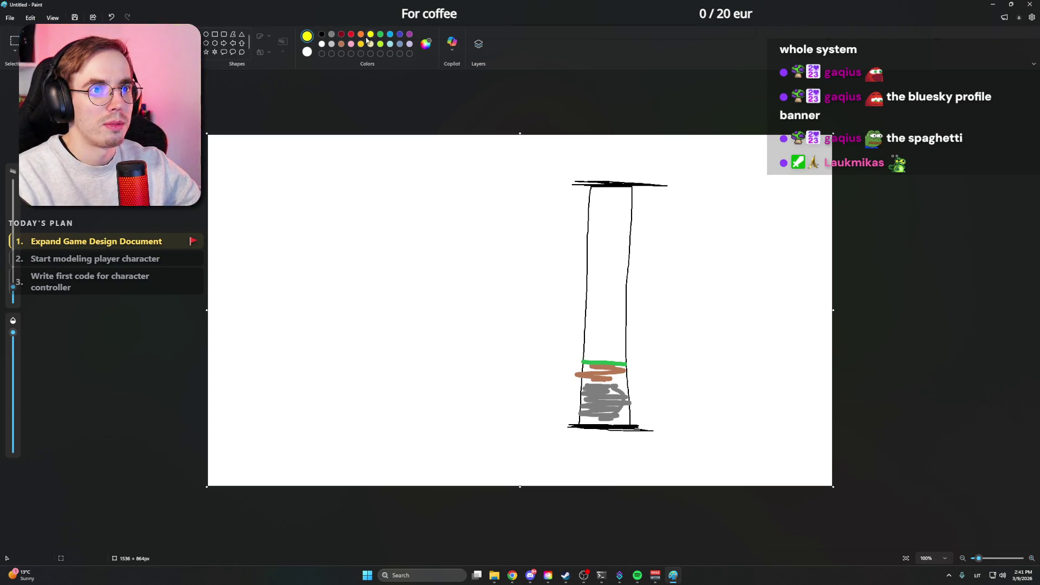
Step: Draw a 4px dashed gold arrow down the column and a small black block below its tip
left_click(364, 45)
left_click_drag(13, 287, 13, 297)
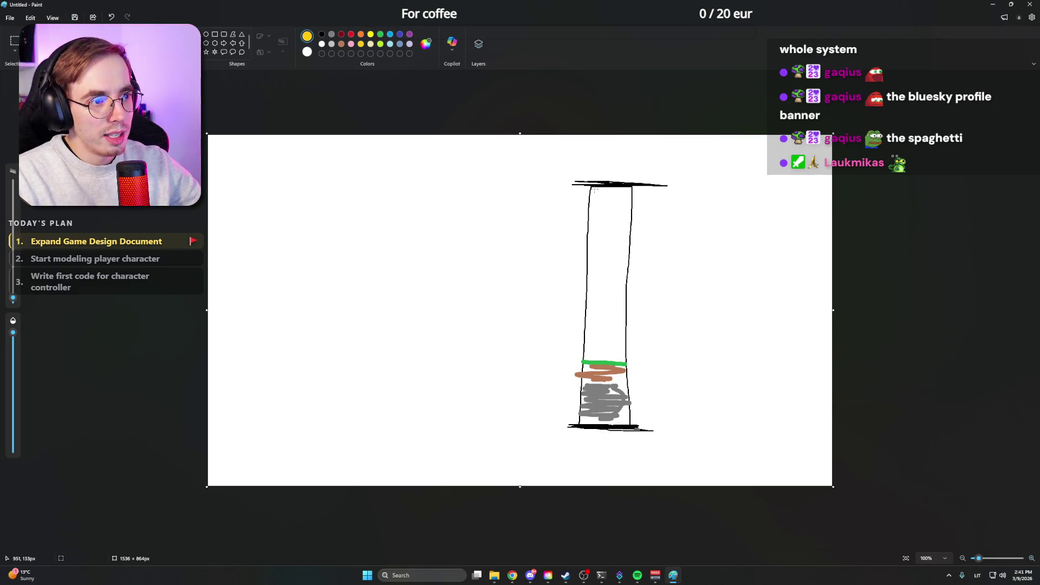
mouse_move(594, 214)
left_mouse_down()
mouse_move(594, 310)
mouse_move(590, 295)
mouse_move(594, 306)
mouse_move(600, 297)
left_mouse_up()
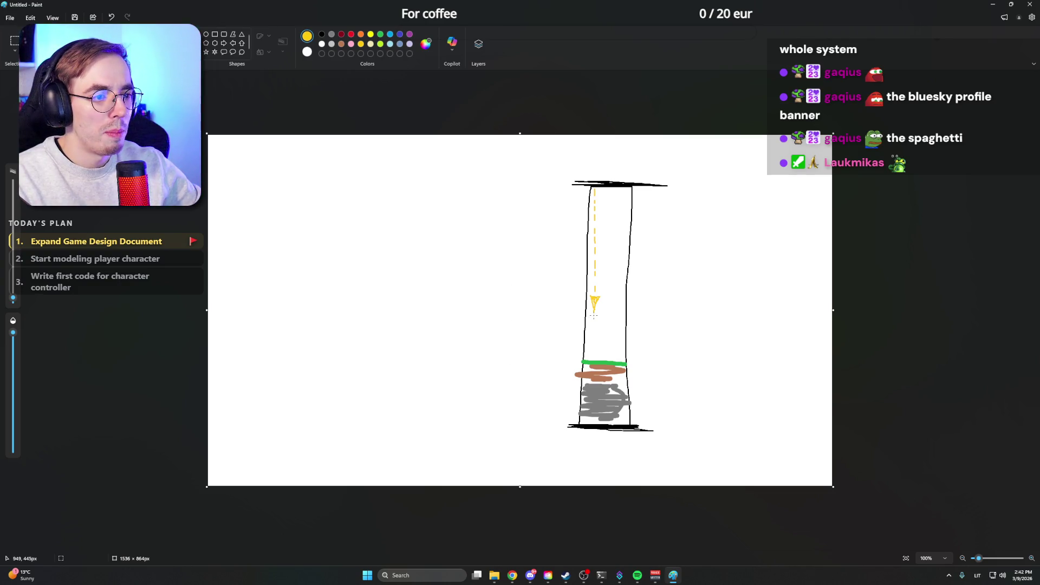
left_click(321, 34)
mouse_move(587, 313)
left_mouse_down()
mouse_move(600, 320)
mouse_move(586, 317)
left_mouse_up()
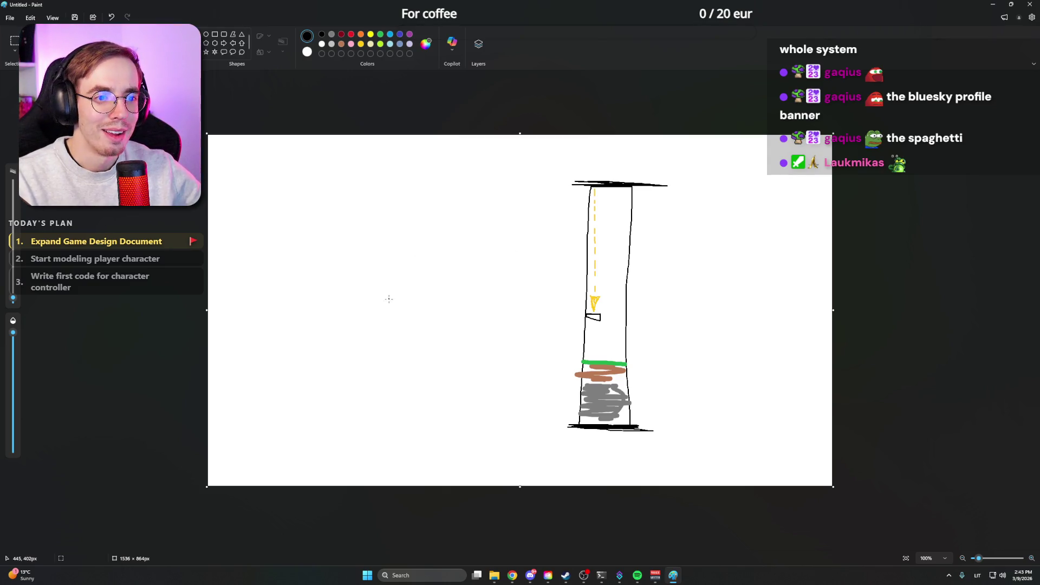
Step: Draw a black square left of the column with a dashed gold vertical arrow pointing down onto it
mouse_move(358, 301)
left_mouse_down()
mouse_move(356, 340)
mouse_move(401, 303)
mouse_move(399, 340)
mouse_move(355, 342)
mouse_move(399, 343)
left_mouse_up()
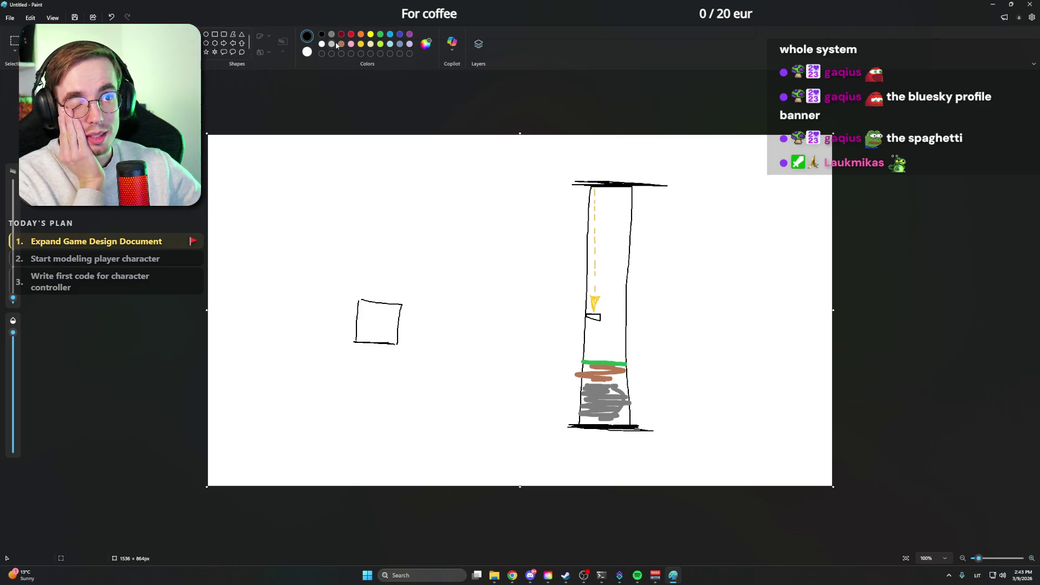
left_click(361, 44)
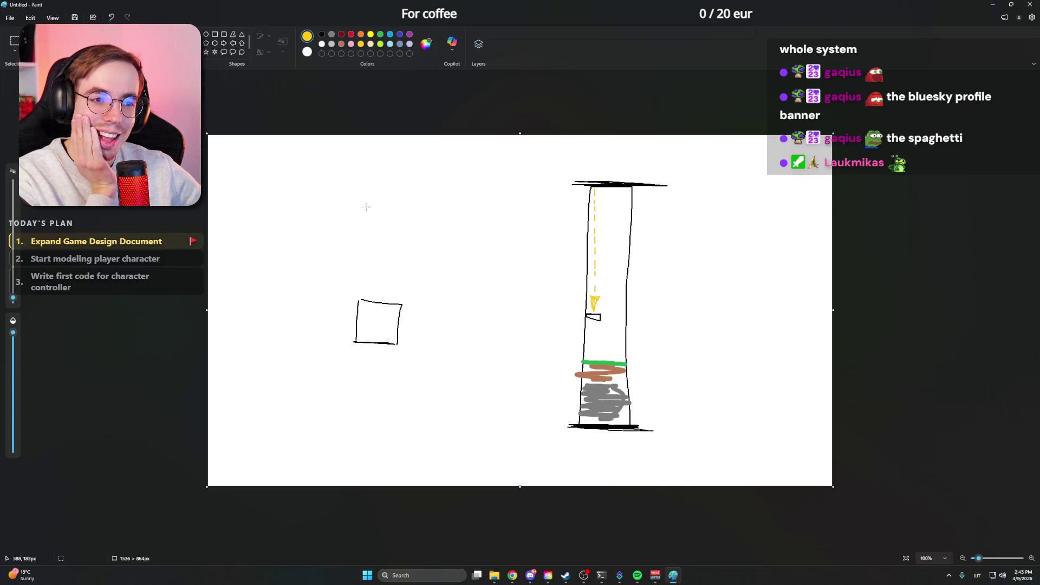
left_click_drag(372, 199, 374, 182)
left_click_drag(373, 177, 375, 168)
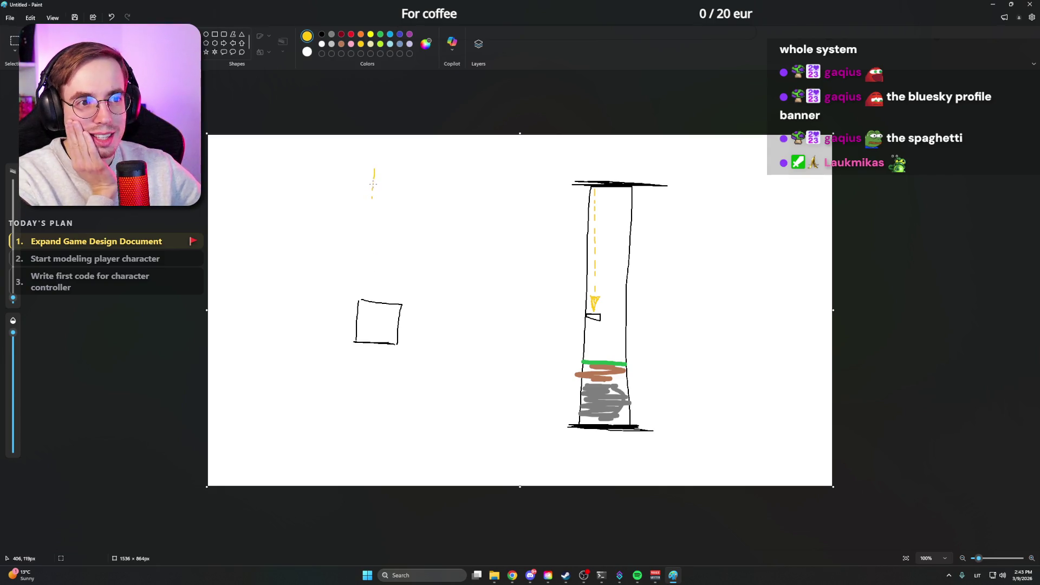
left_click_drag(372, 228, 375, 280)
left_click(322, 34)
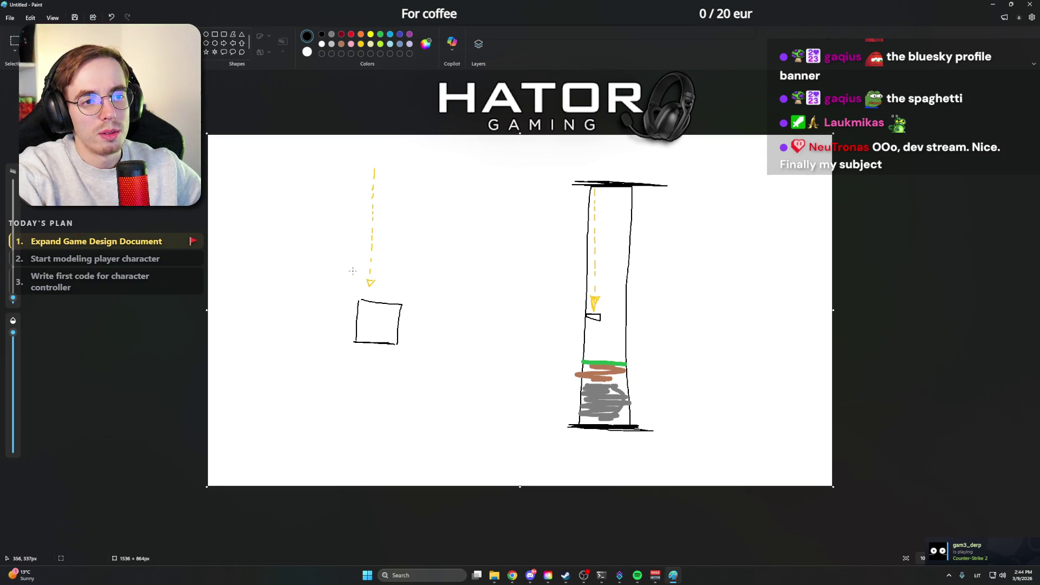
Step: Add a diagonal dashed gold arrow toward the square and a black box at the arrow's start
left_click(360, 46)
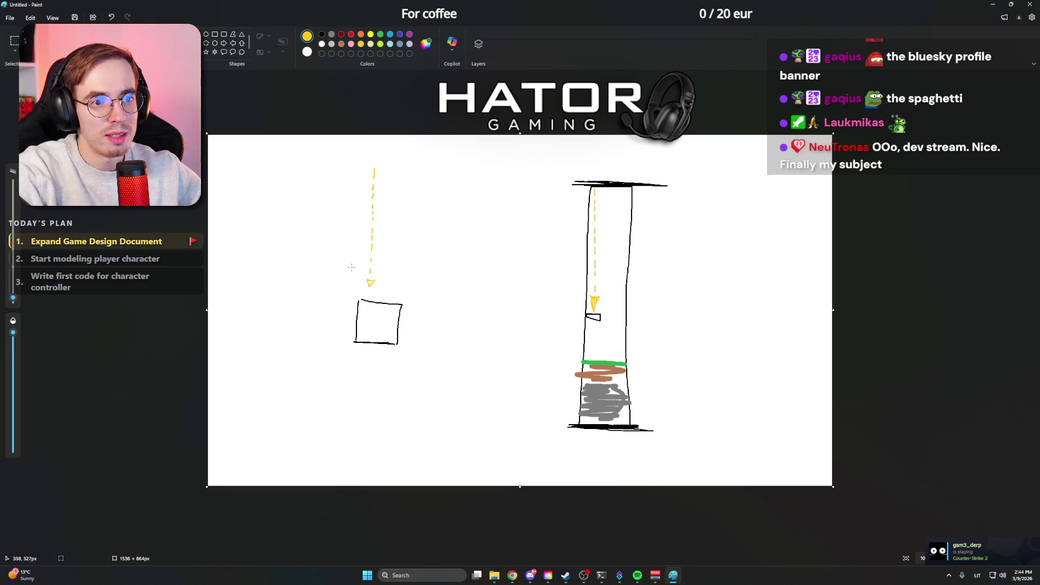
left_click_drag(270, 195, 340, 294)
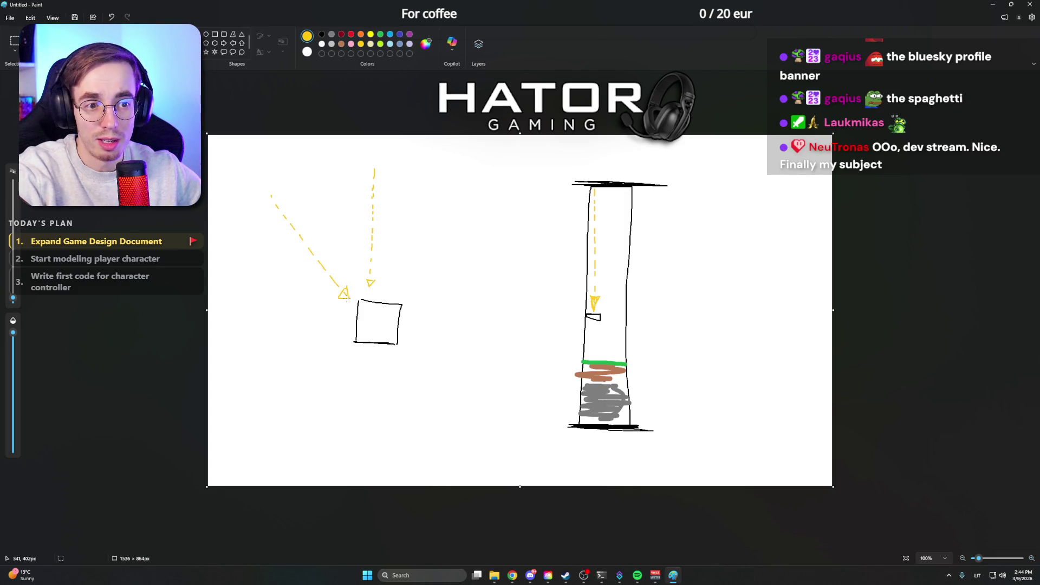
left_click(322, 35)
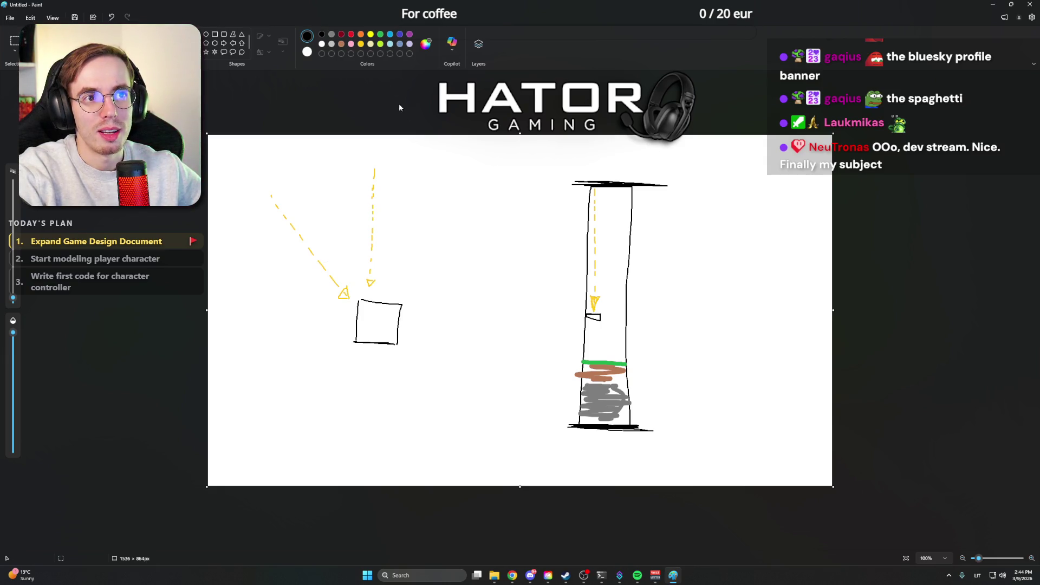
left_click(361, 45)
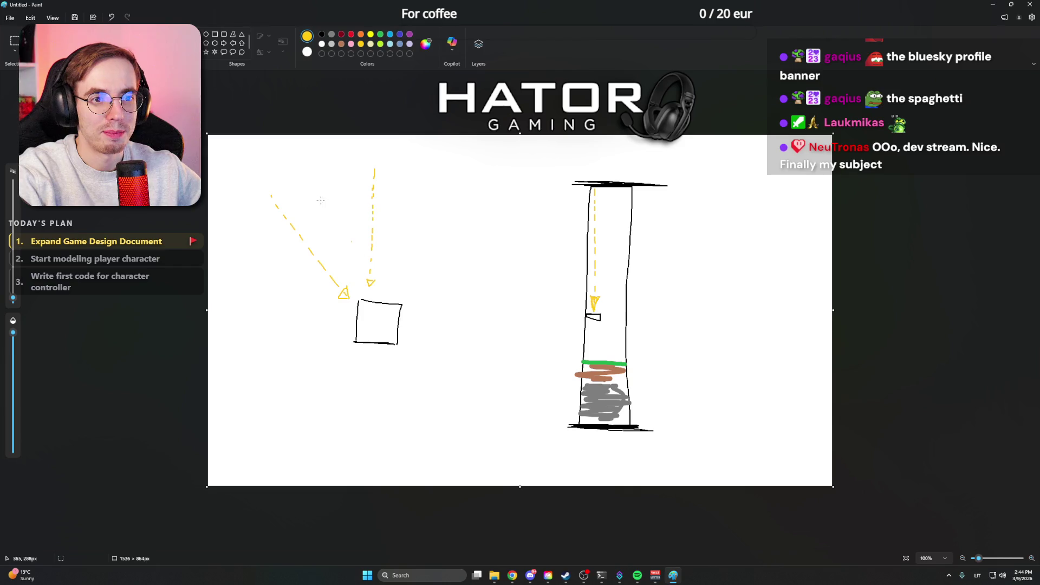
left_click(322, 34)
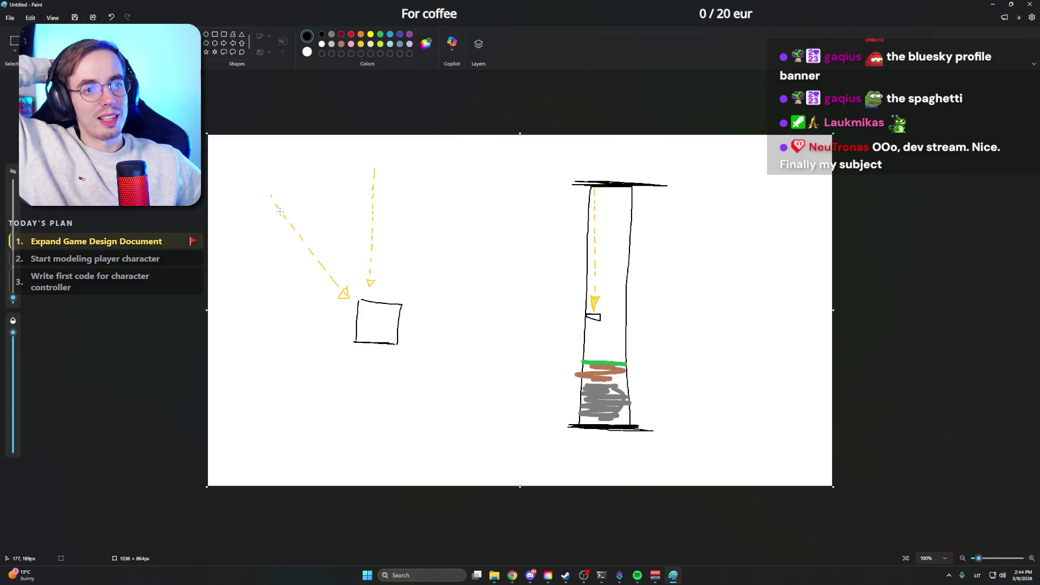
mouse_move(254, 180)
left_mouse_down()
mouse_move(255, 215)
mouse_move(293, 180)
mouse_move(295, 219)
mouse_move(254, 219)
mouse_move(255, 183)
mouse_move(295, 179)
mouse_move(295, 214)
mouse_move(254, 219)
mouse_move(254, 199)
left_mouse_up()
Step: Scribble a small black dot in the lower square, then bring up the Recordings folder
left_click_drag(376, 322, 378, 322)
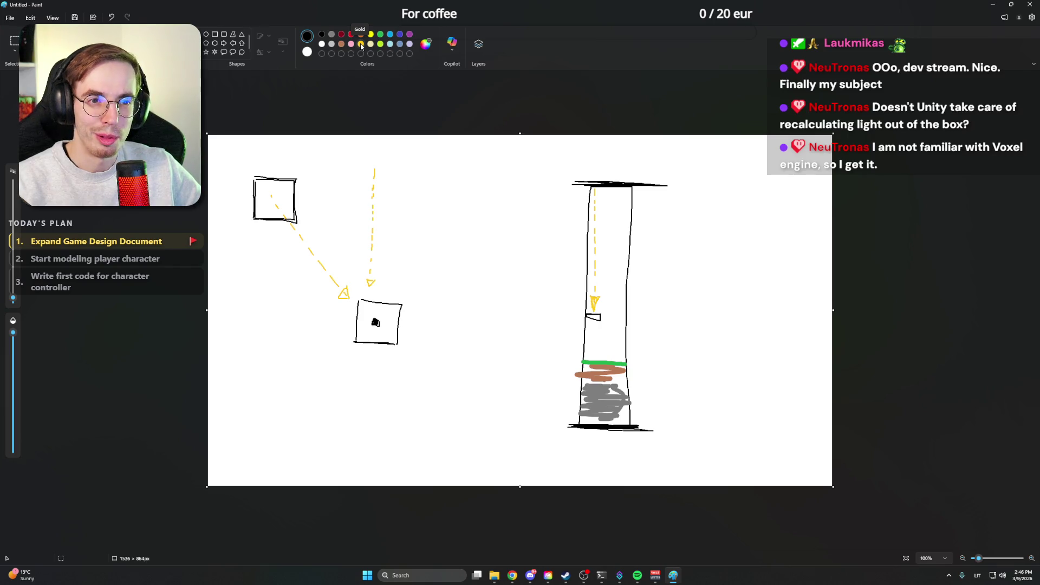
left_click(361, 45)
left_click(322, 35)
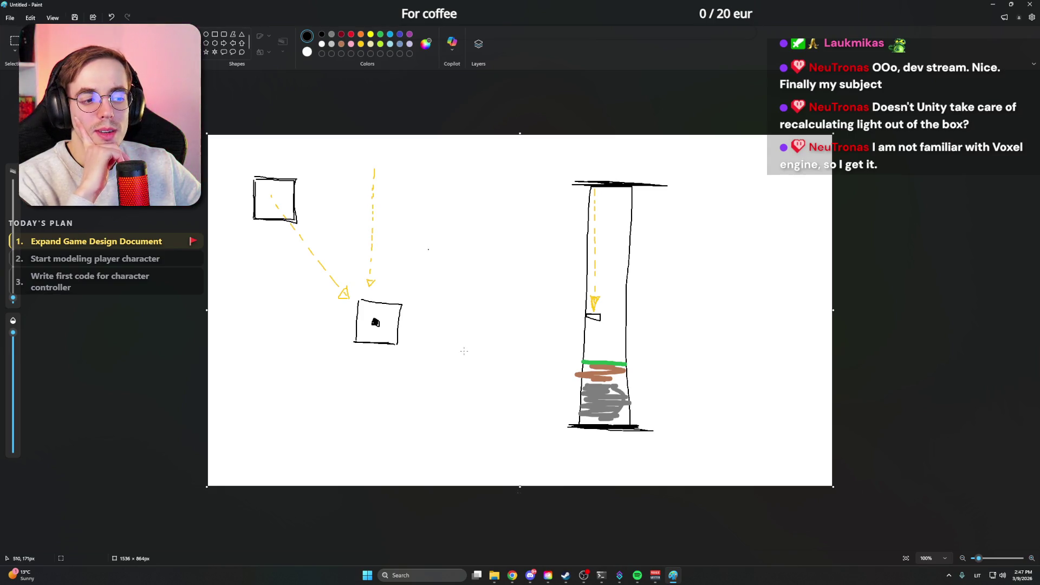
mouse_move(494, 576)
left_click(518, 539)
Step: Play the cave recording fullscreen in VLC, pause it around 00:36, then exit fullscreen
double_click(839, 81)
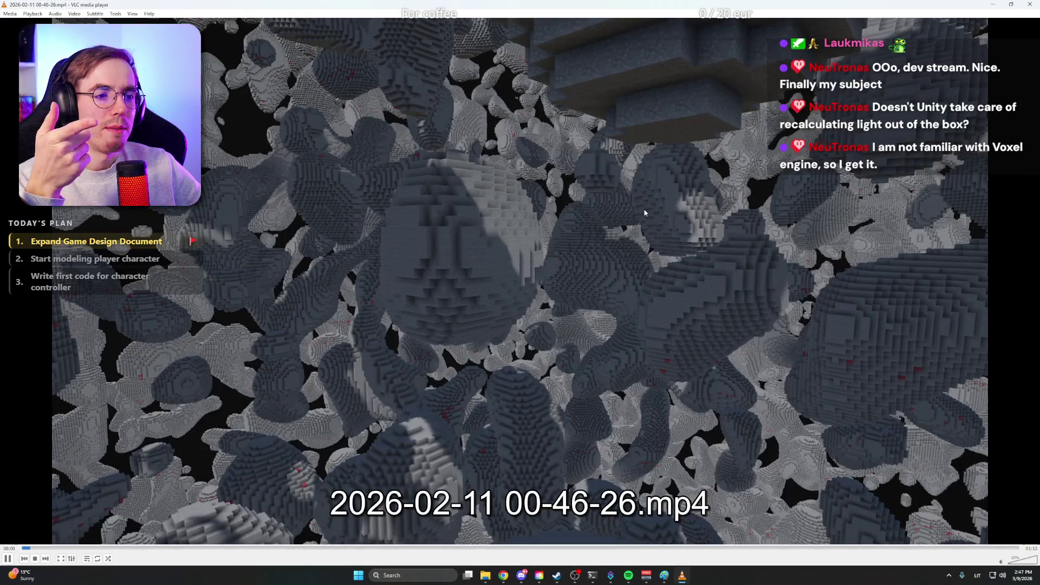
double_click(645, 213)
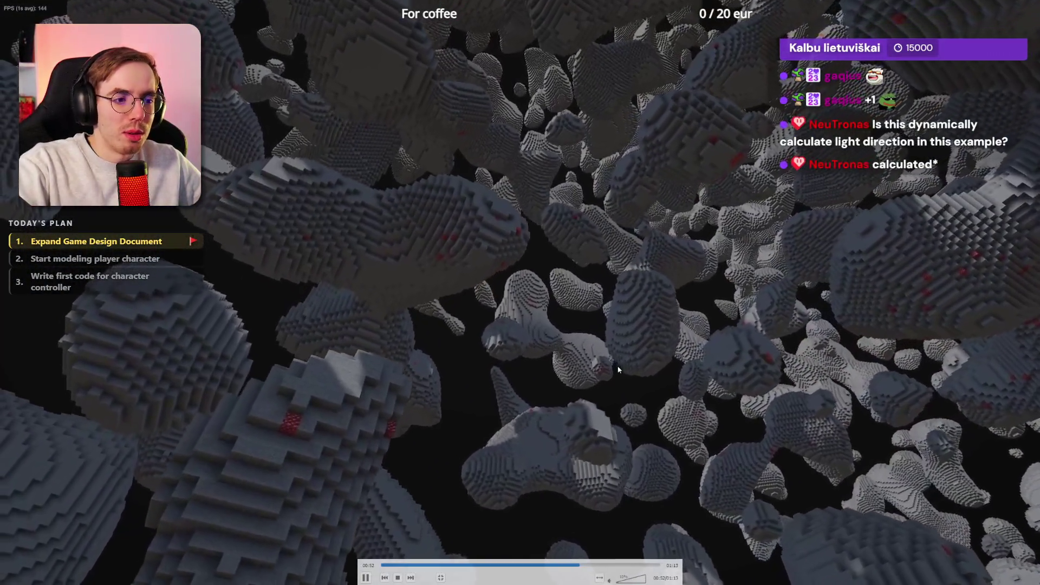
left_click(621, 364)
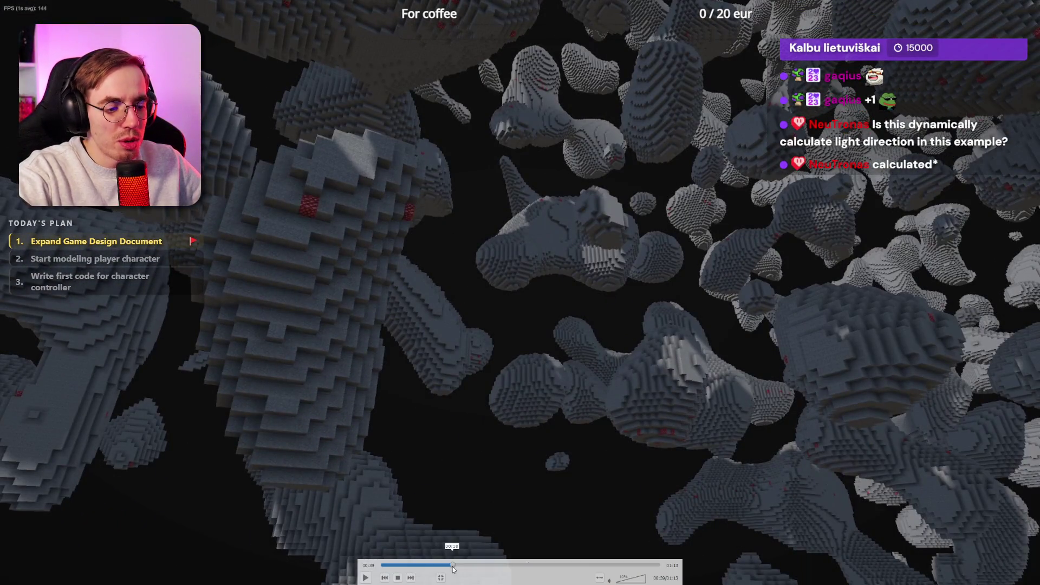
left_click_drag(437, 566, 443, 566)
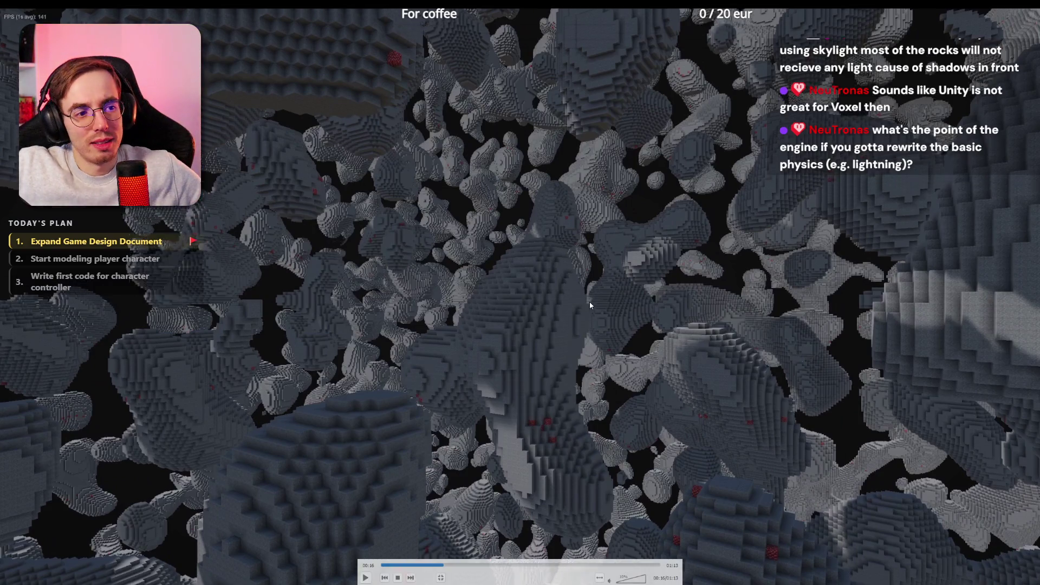
double_click(589, 301)
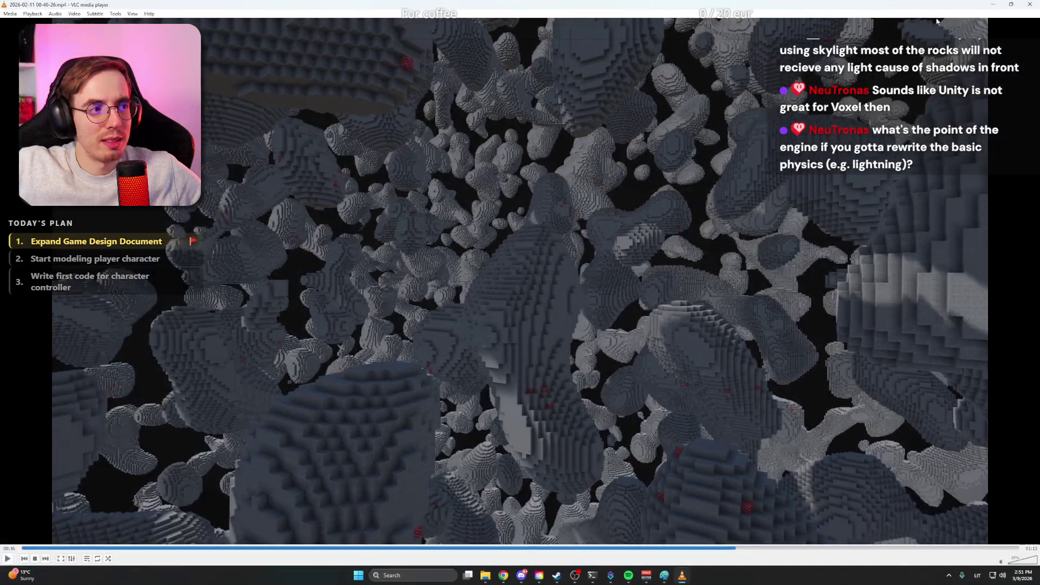
Step: Close VLC and open the ScienceDaily Ryugu asteroid image in a new tab
left_click(1031, 4)
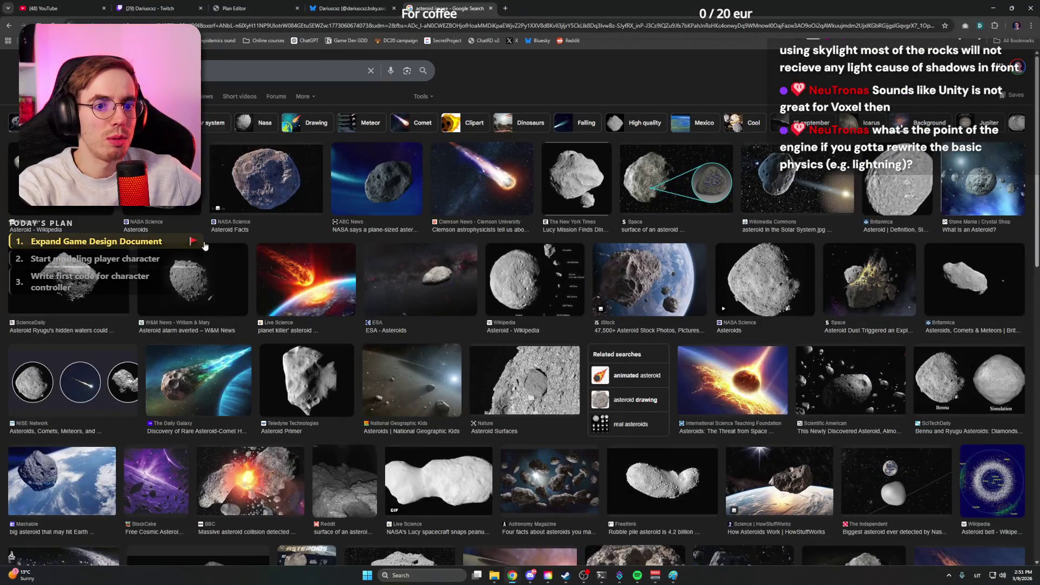
left_click(85, 286)
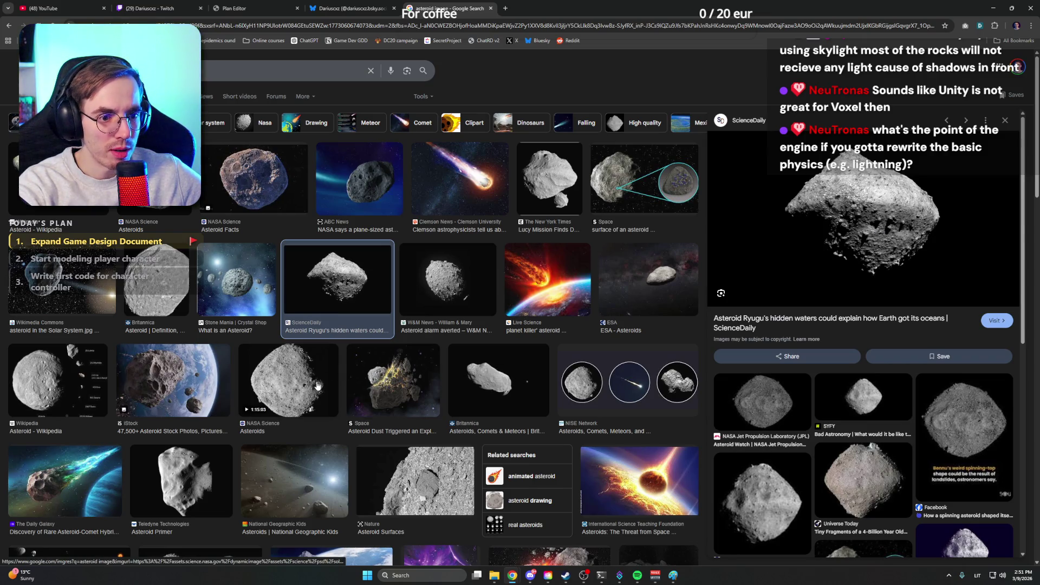
right_click(849, 243)
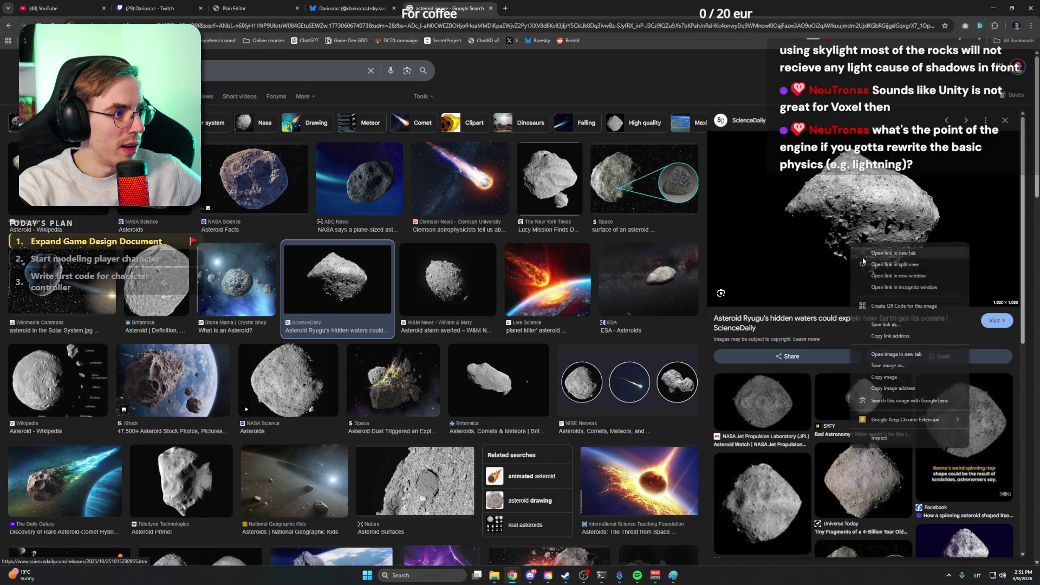
left_click(888, 354)
Step: View the full-size Ryugu image, then return to the asteroid image results
left_click(510, 4)
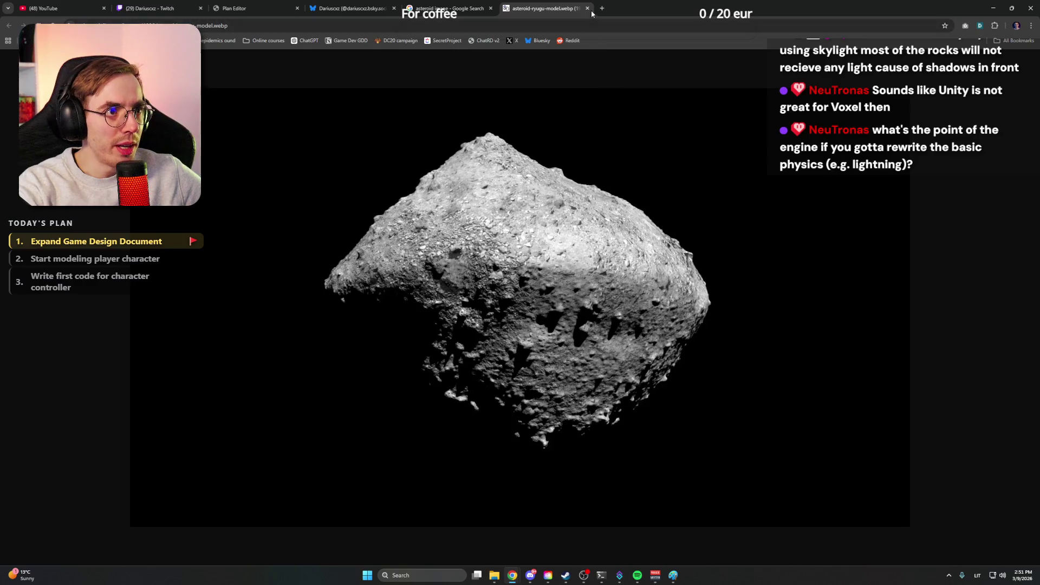
left_click(445, 9)
scroll(363, 354, "down", 5)
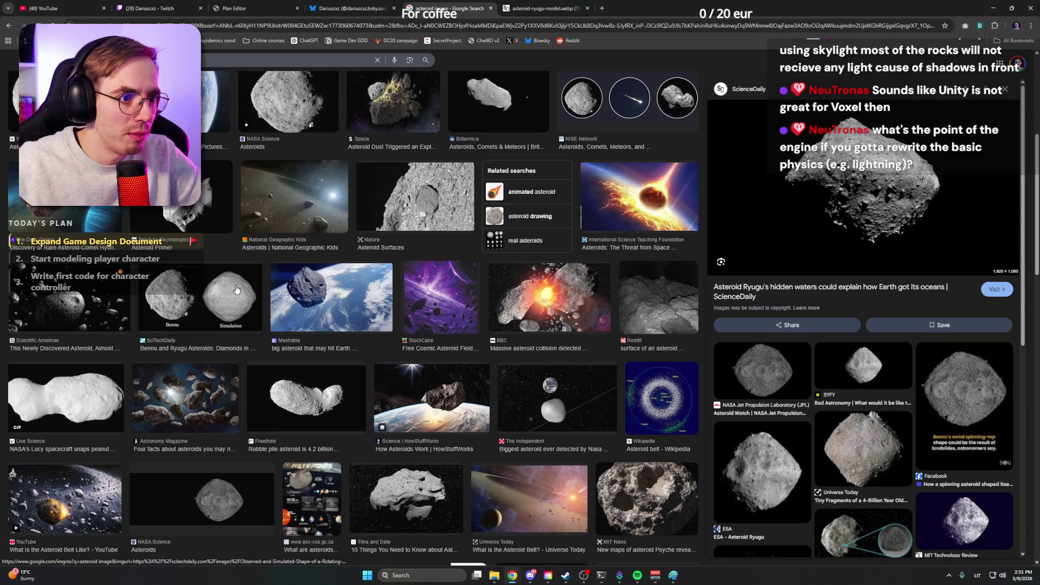
Step: Preview The Daily Galaxy, ESA - Asteroids and Freethink rubble pile asteroid images
scroll(238, 287, "down", 4)
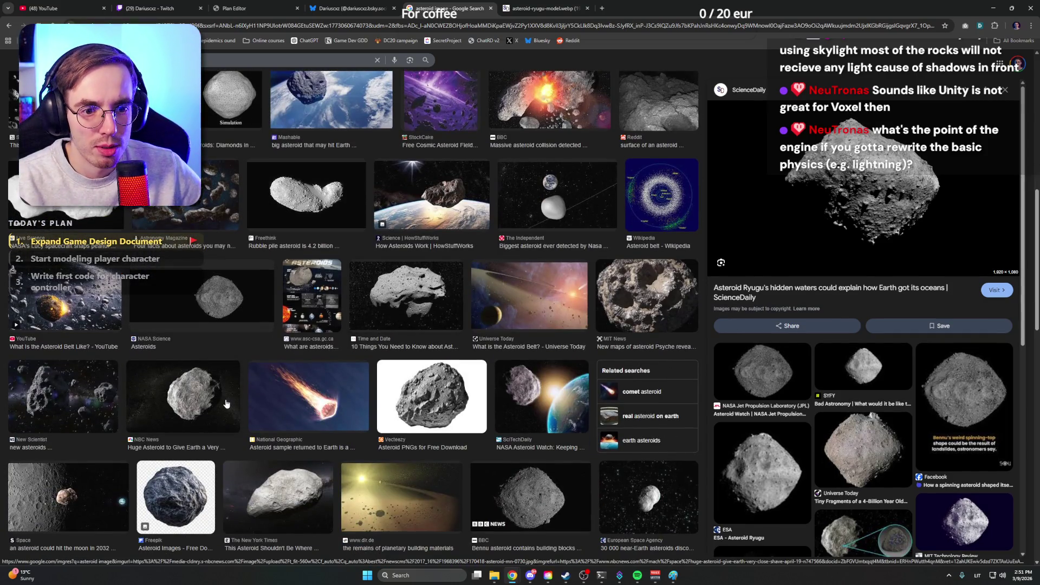
scroll(231, 398, "up", 8)
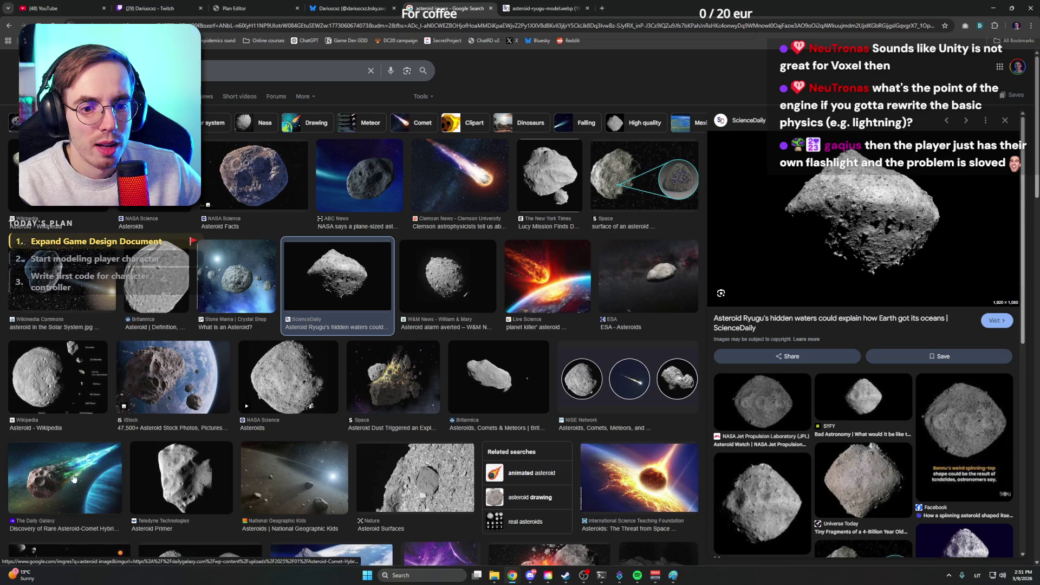
left_click(73, 477)
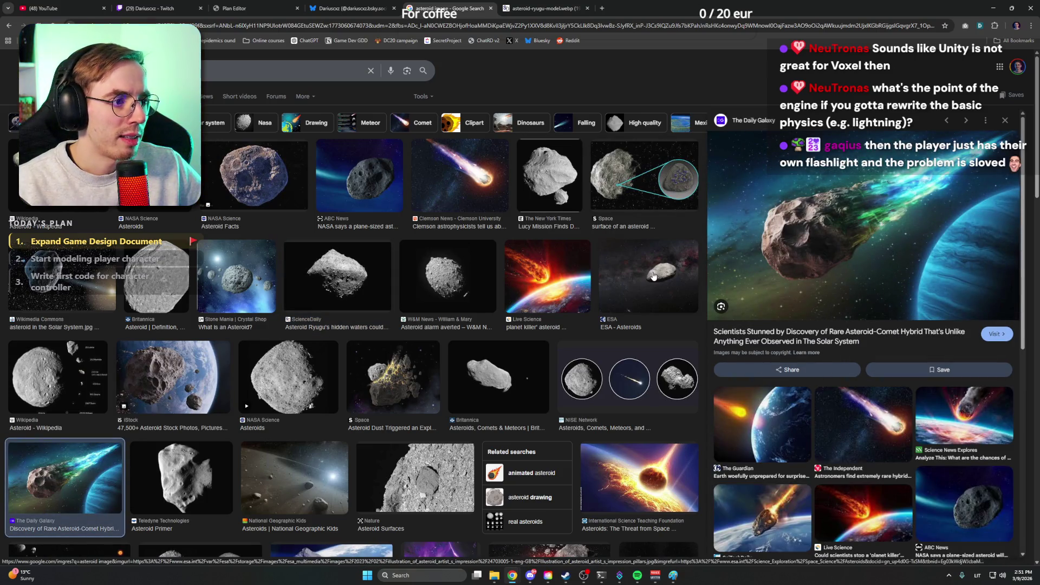
left_click(652, 276)
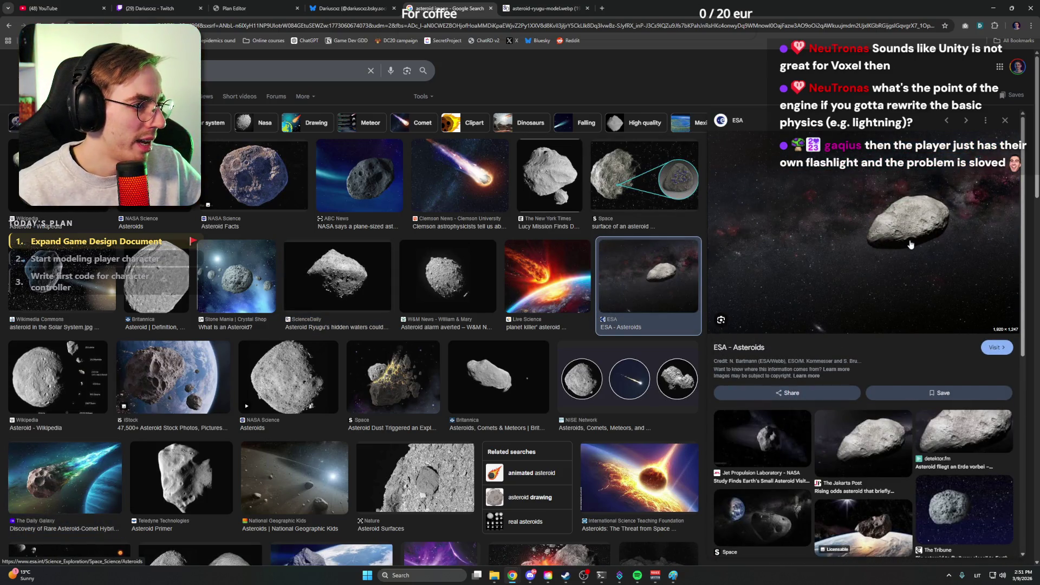
scroll(272, 366, "down", 5)
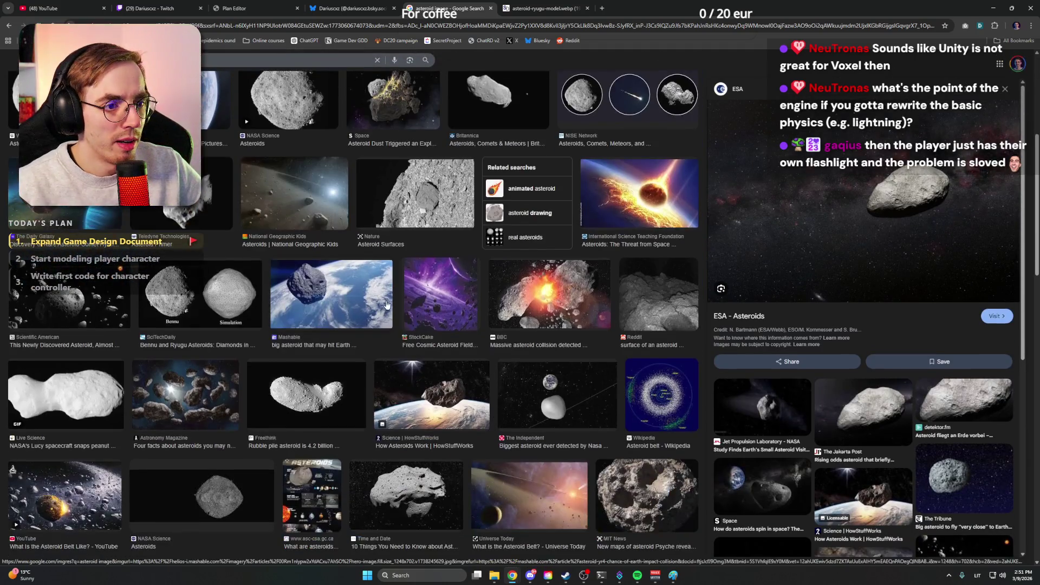
left_click(302, 404)
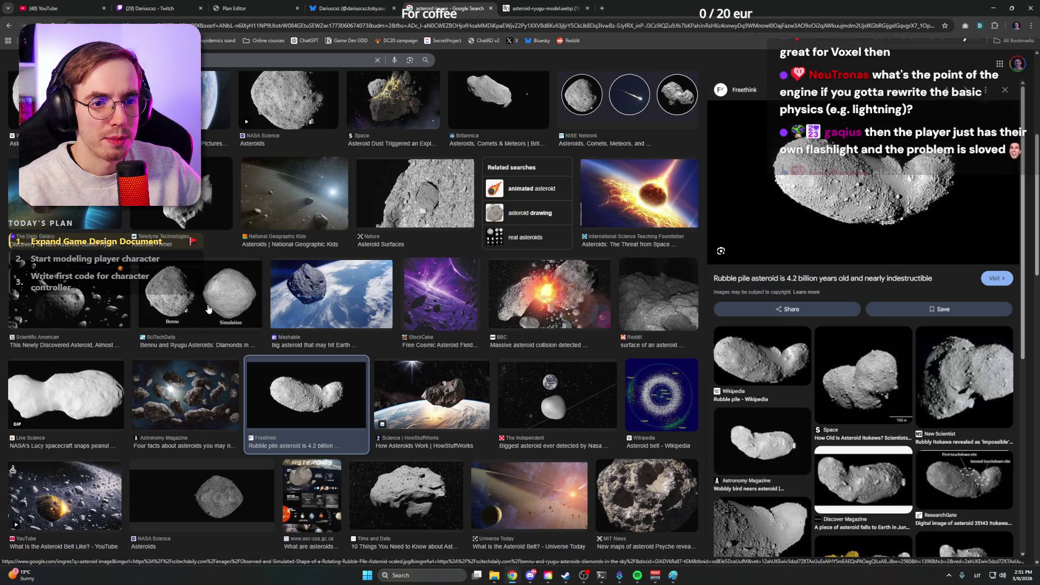
Step: Check the Bennu and Ryugu image, reselect the Ryugu preview, and bring up the Recordings folder
left_click(246, 301)
scroll(291, 308, "up", 5)
left_click(291, 308)
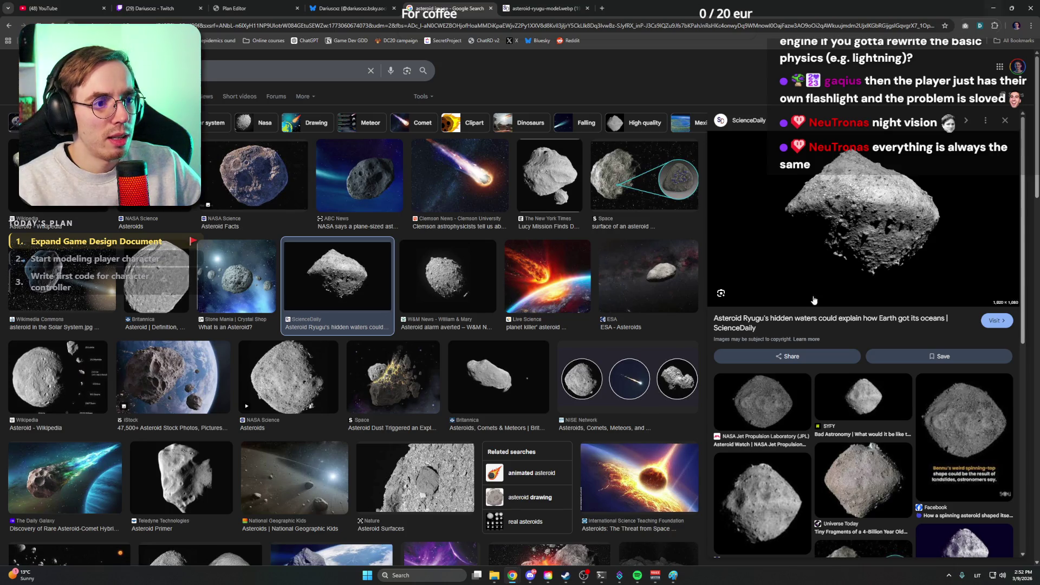
left_click(494, 575)
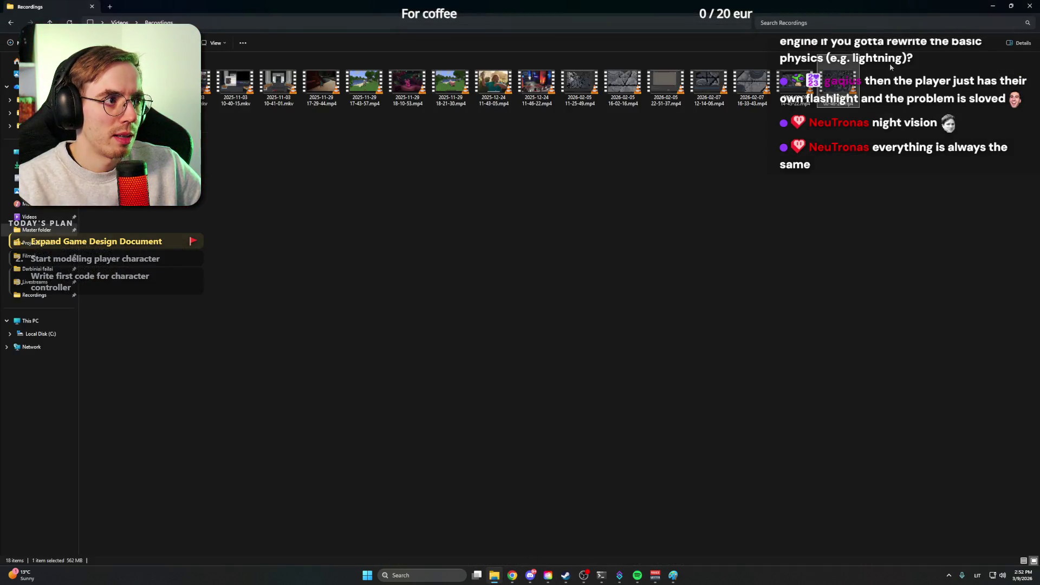
double_click(849, 85)
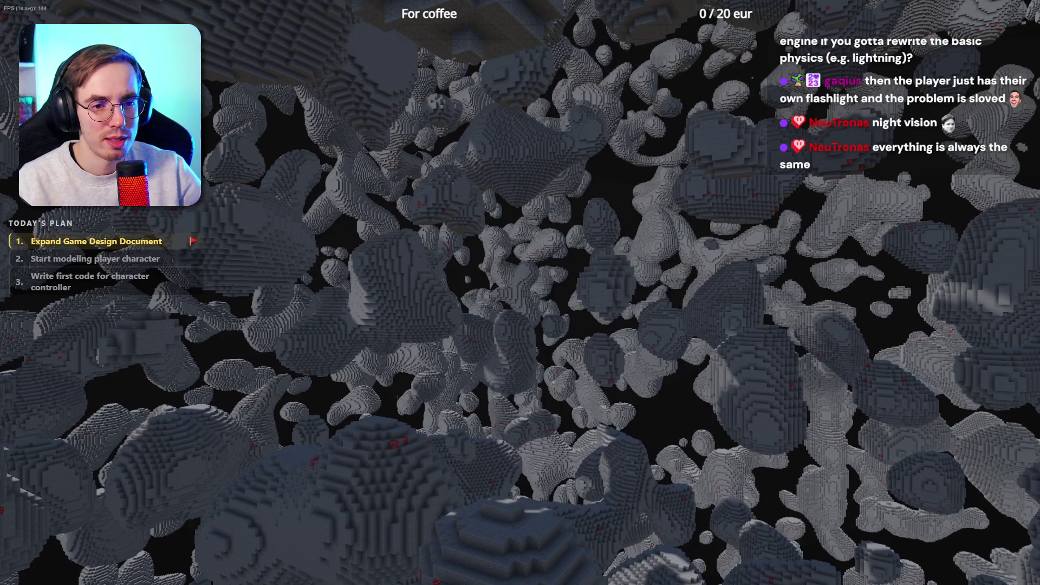
mouse_move(532, 149)
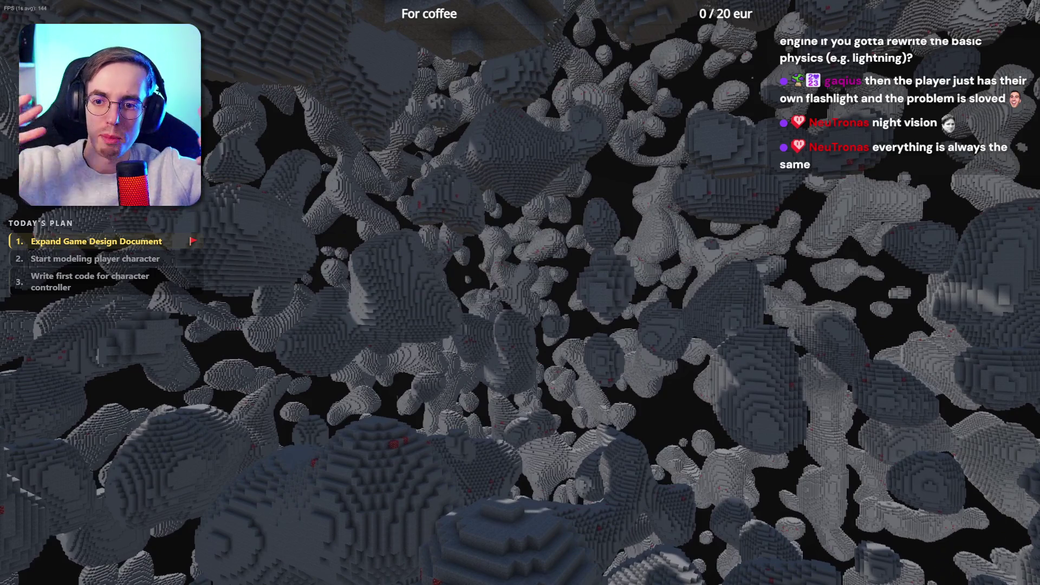
mouse_move(658, 344)
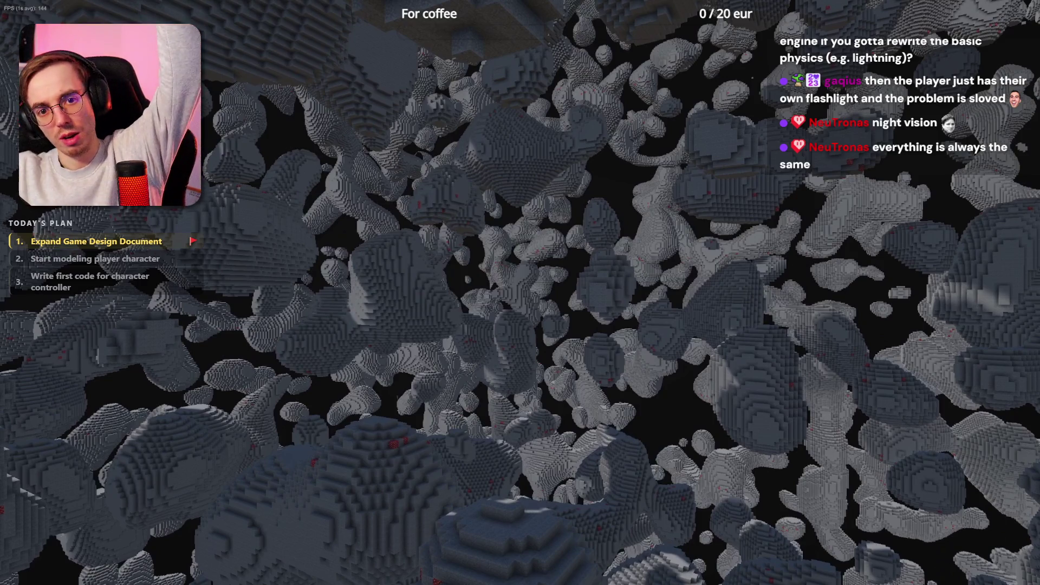
double_click(618, 190)
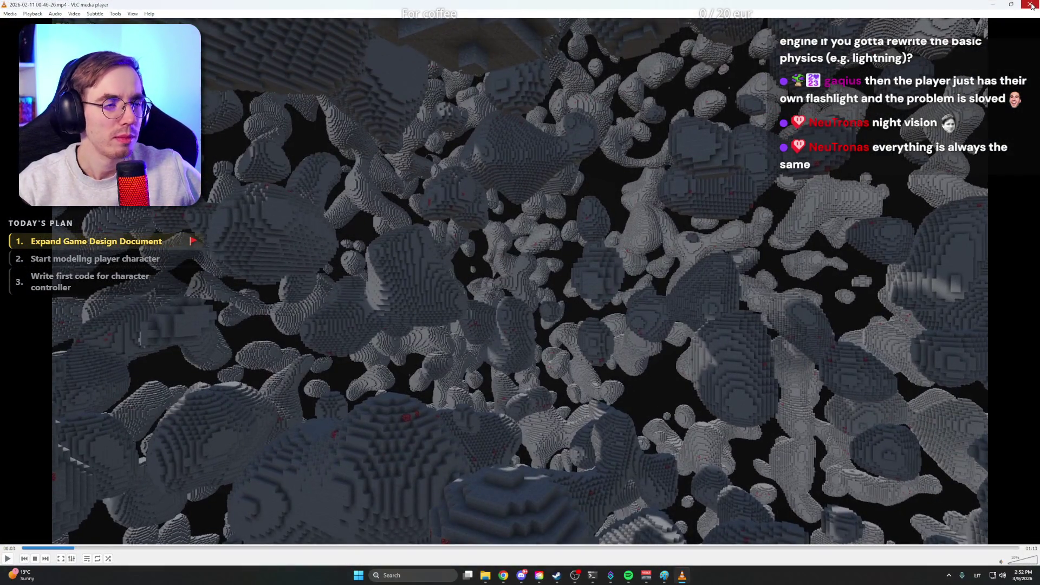
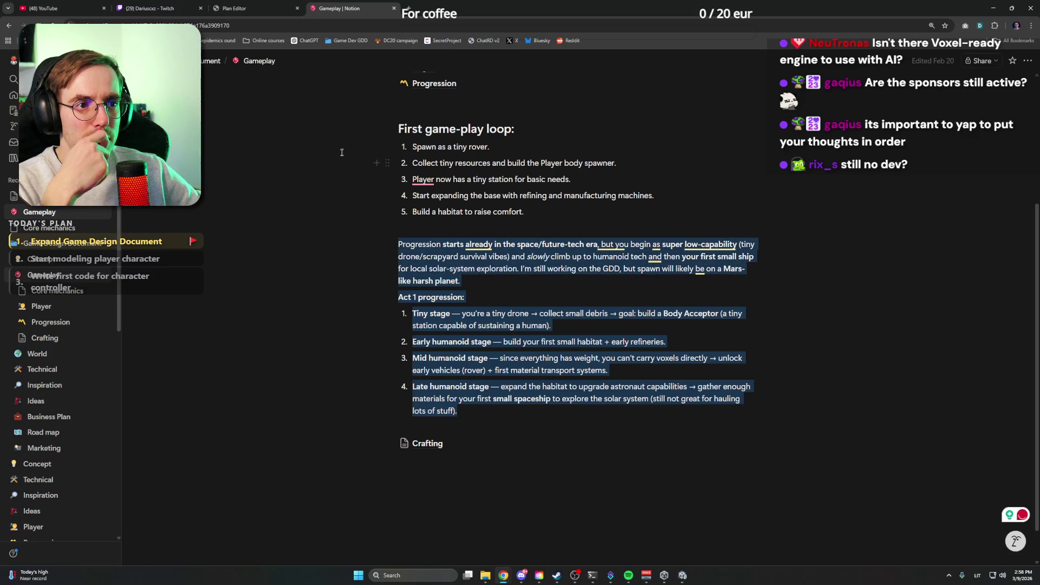
Step: Briefly select the First game-play loop list in Notion, then open the Unity project with Ignore instead of Safe Mode
mouse_move(341, 153)
left_mouse_down()
mouse_move(412, 136)
mouse_move(528, 133)
left_mouse_up()
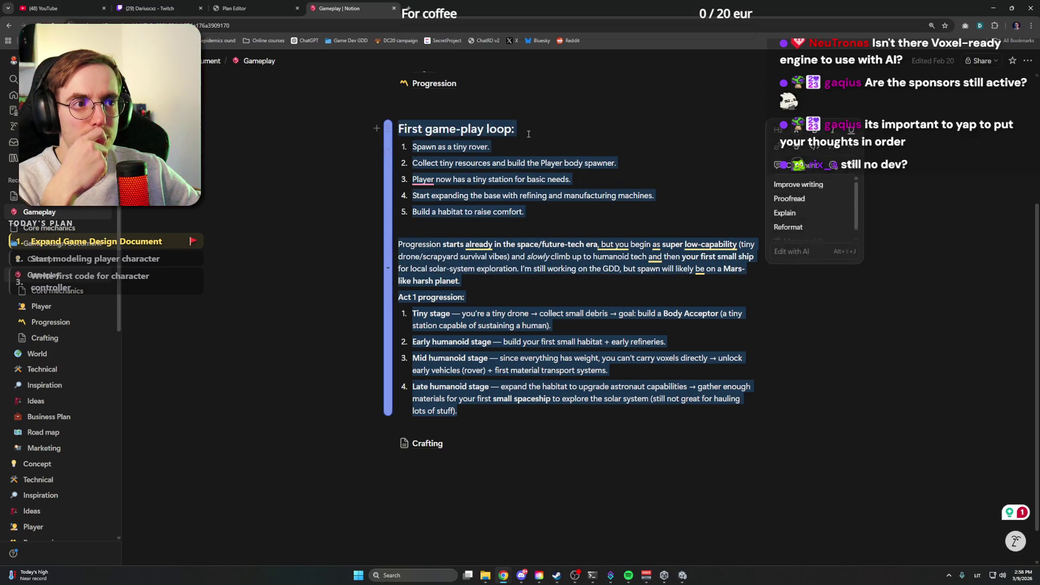
left_click(525, 132)
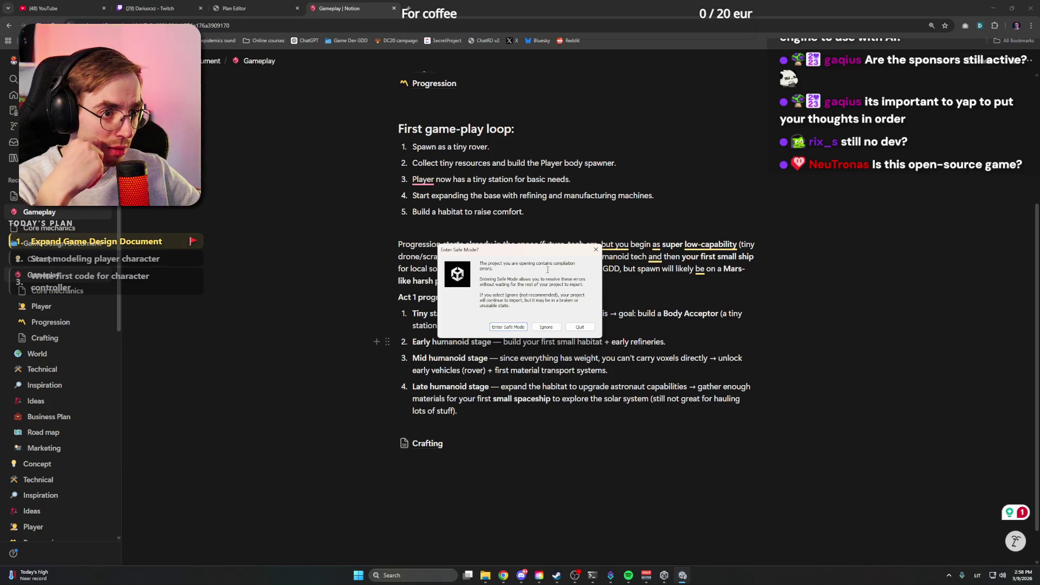
left_click(551, 330)
left_click(993, 8)
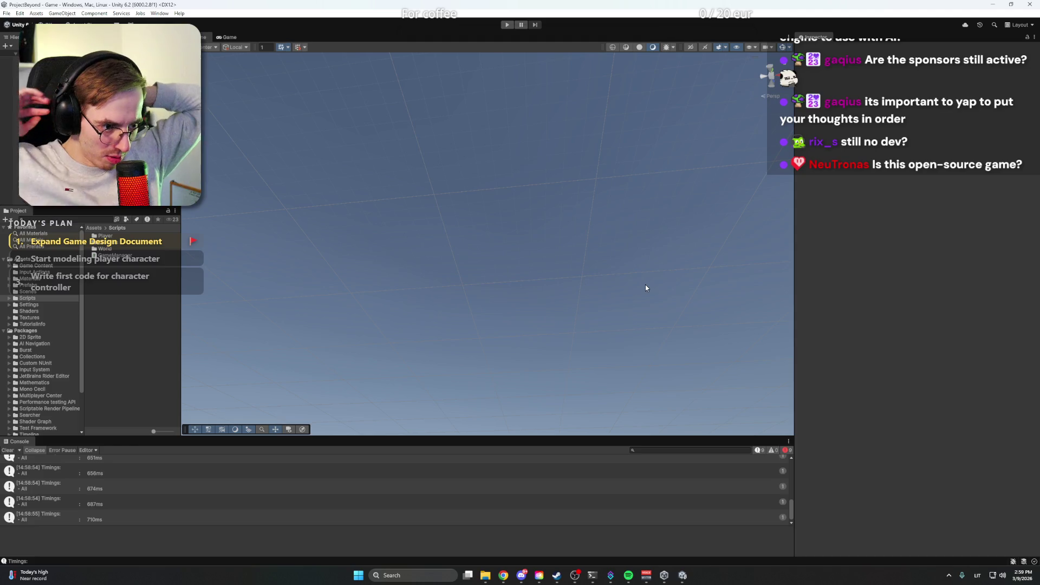
Step: Try Play mode, inspect the ChunkBudgetSystem compiler errors, and open WorldGenerator from Scripts/World
mouse_move(529, 105)
left_mouse_down()
mouse_move(498, 255)
mouse_move(485, 92)
left_mouse_up()
left_click(506, 25)
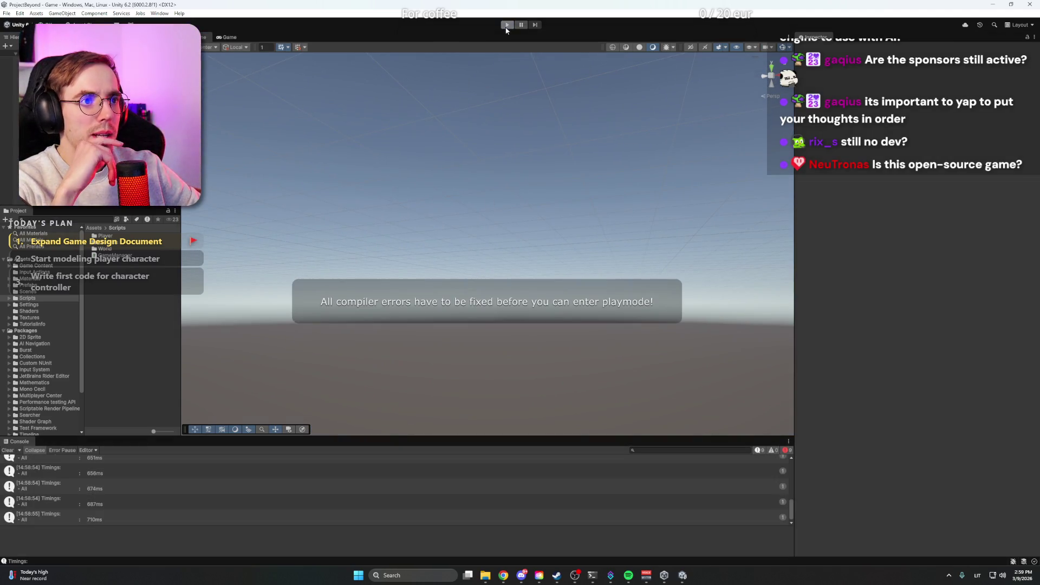
scroll(307, 494, "up", 3)
scroll(307, 495, "up", 3)
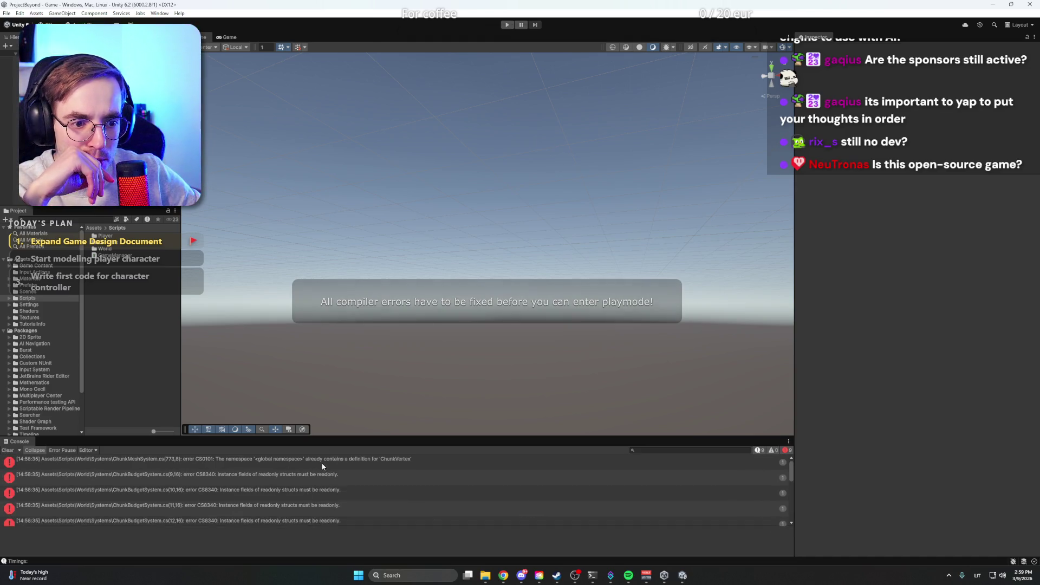
left_click(322, 464)
left_click(324, 477)
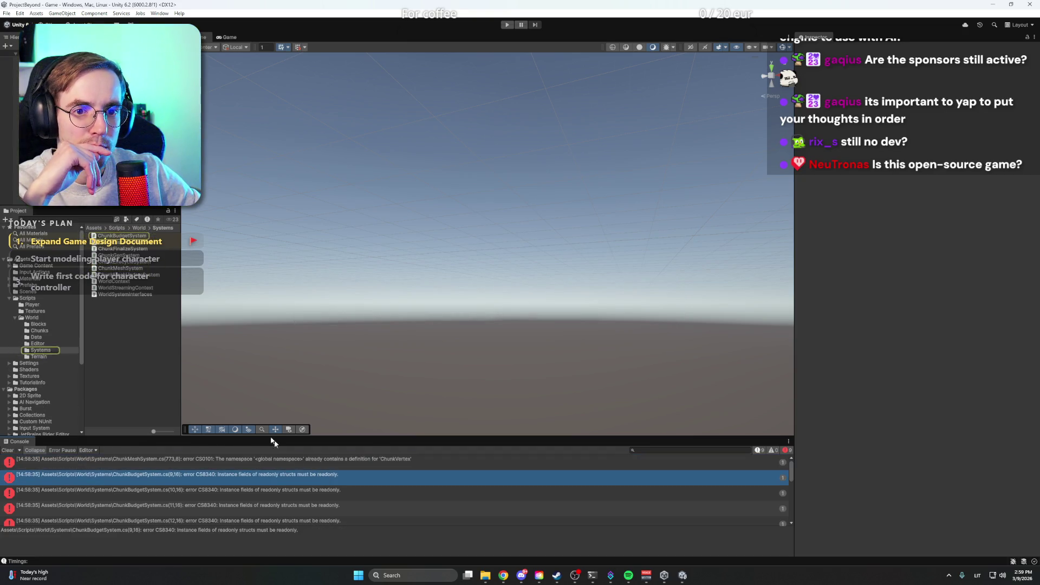
left_click(32, 318)
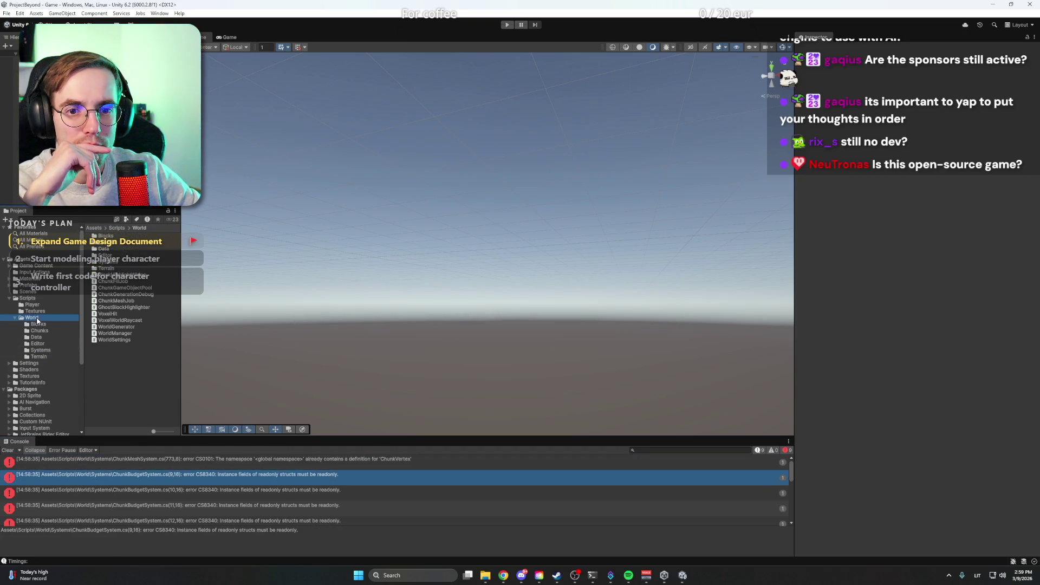
left_click(129, 327)
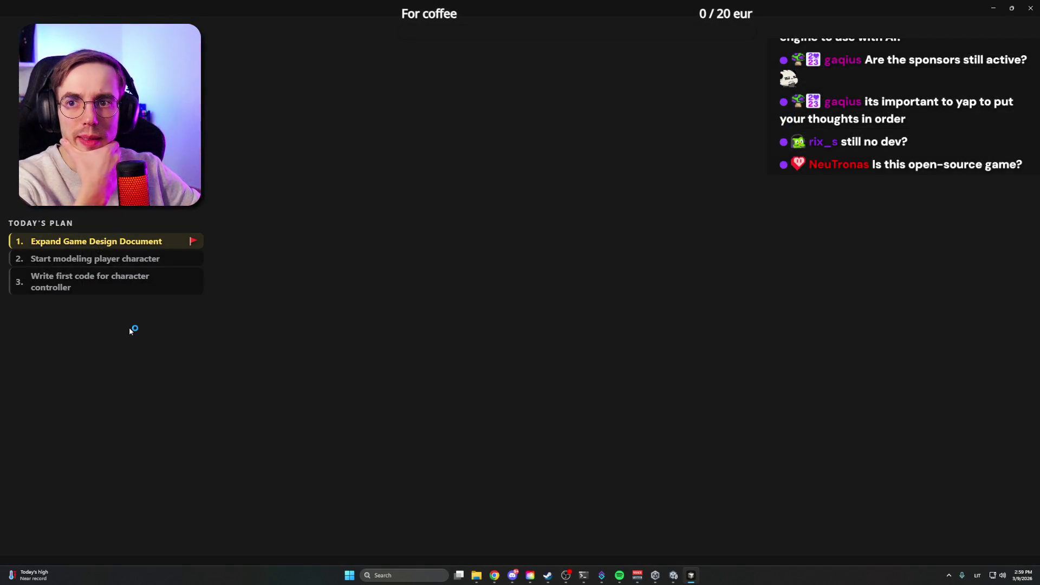
Step: Place the caret on the aoColor line of WorldGenerator.cs and show the Explorer sidebar
left_click(357, 239)
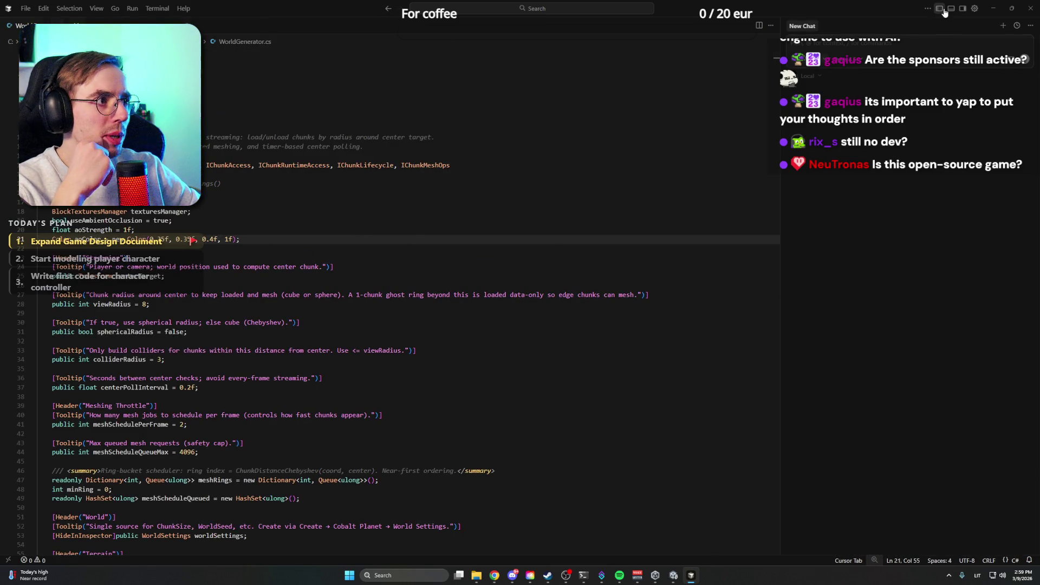
left_click(940, 8)
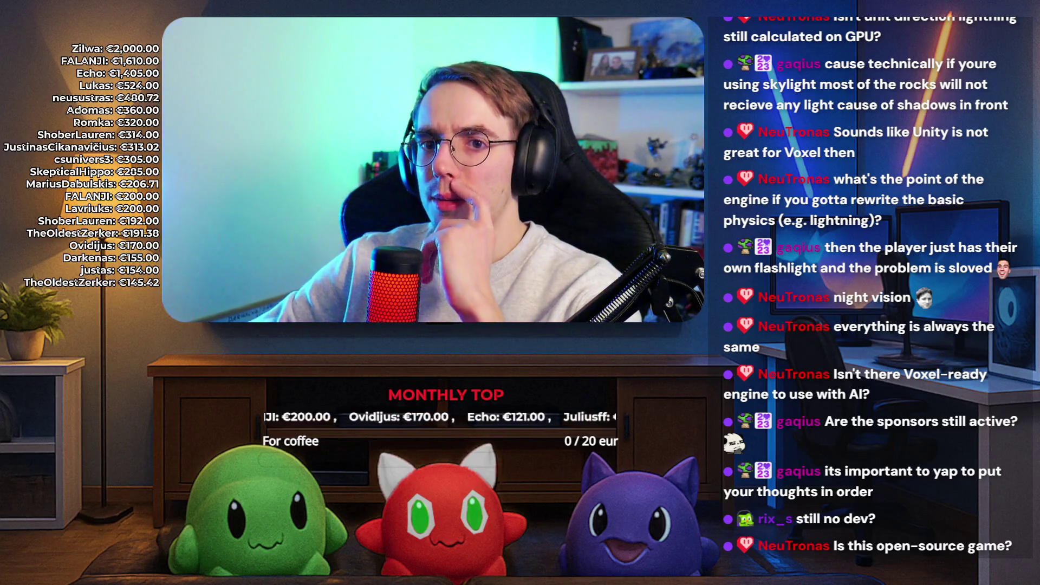
scroll(567, 241, "up", 10)
scroll(568, 241, "up", 20)
scroll(567, 241, "up", 20)
scroll(567, 240, "up", 20)
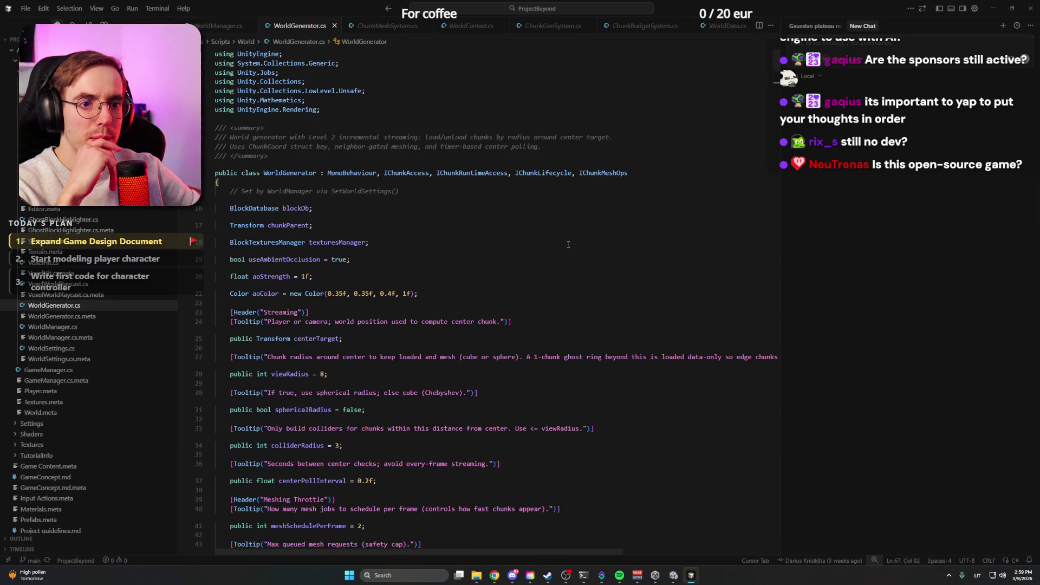
Step: Scroll through WorldGenerator.cs to review its code
scroll(568, 244, "down", 15)
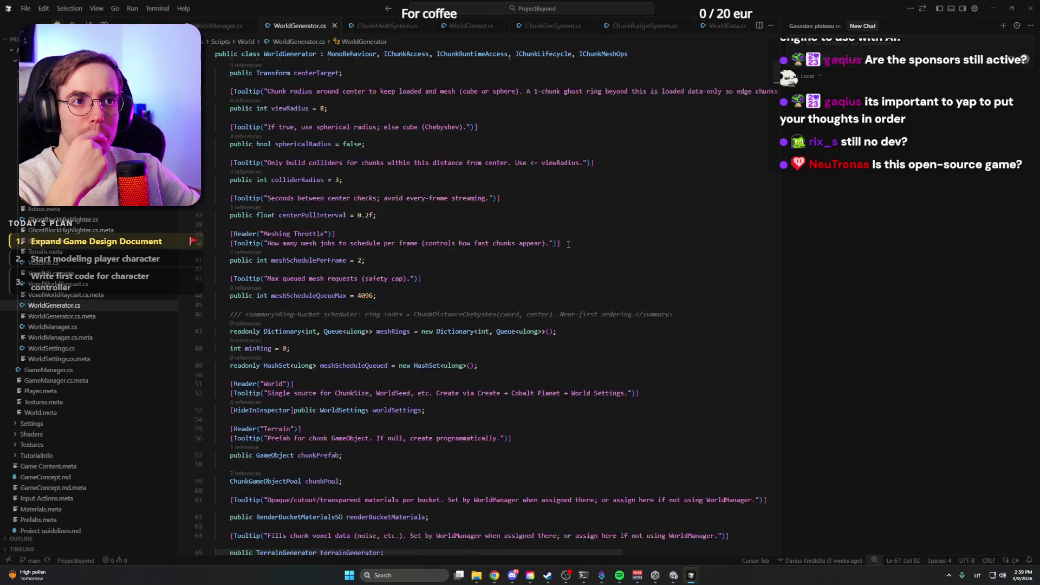
scroll(569, 245, "down", 20)
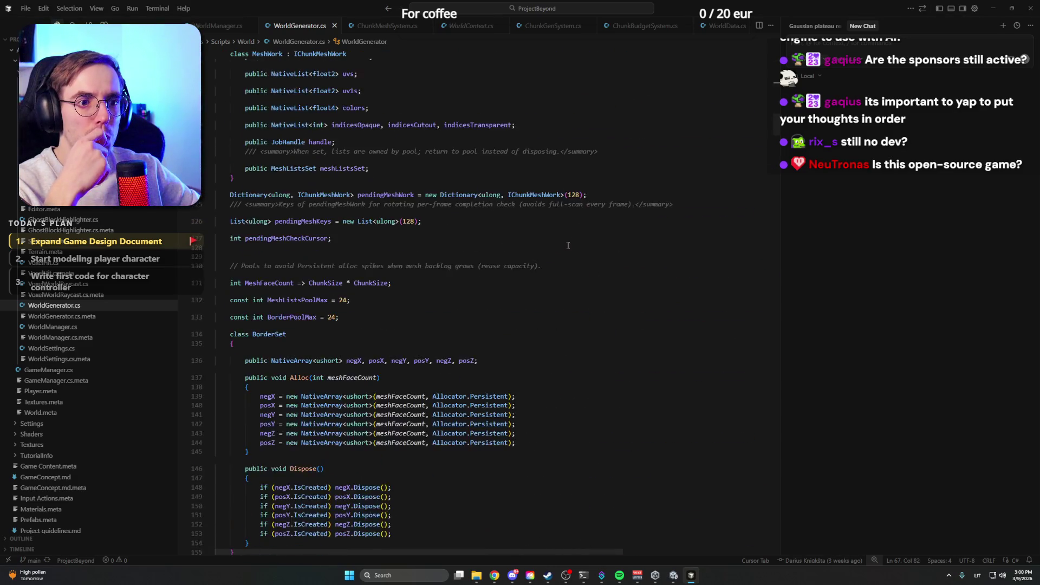
scroll(567, 245, "down", 20)
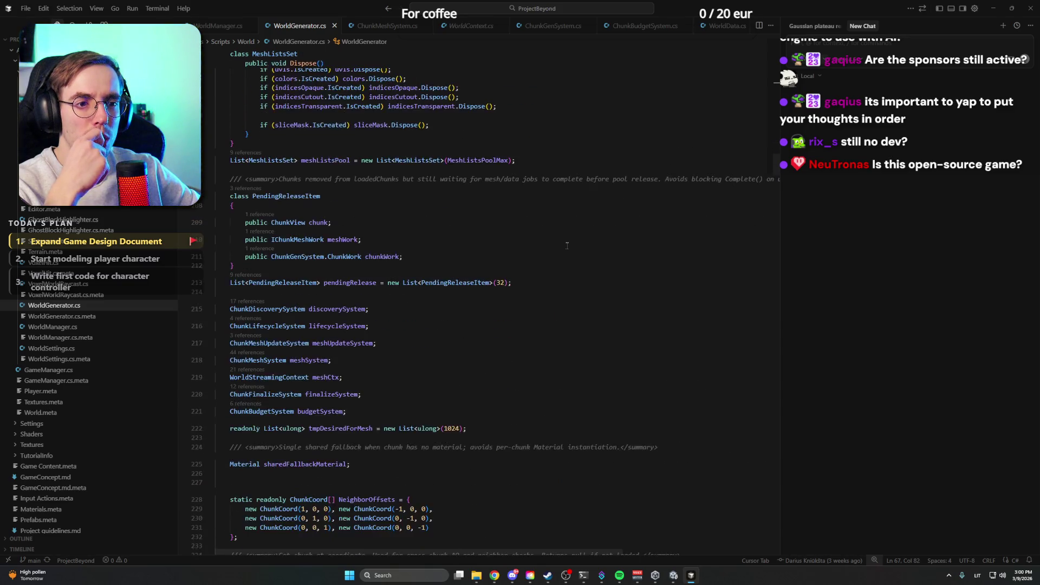
scroll(563, 256, "up", 13)
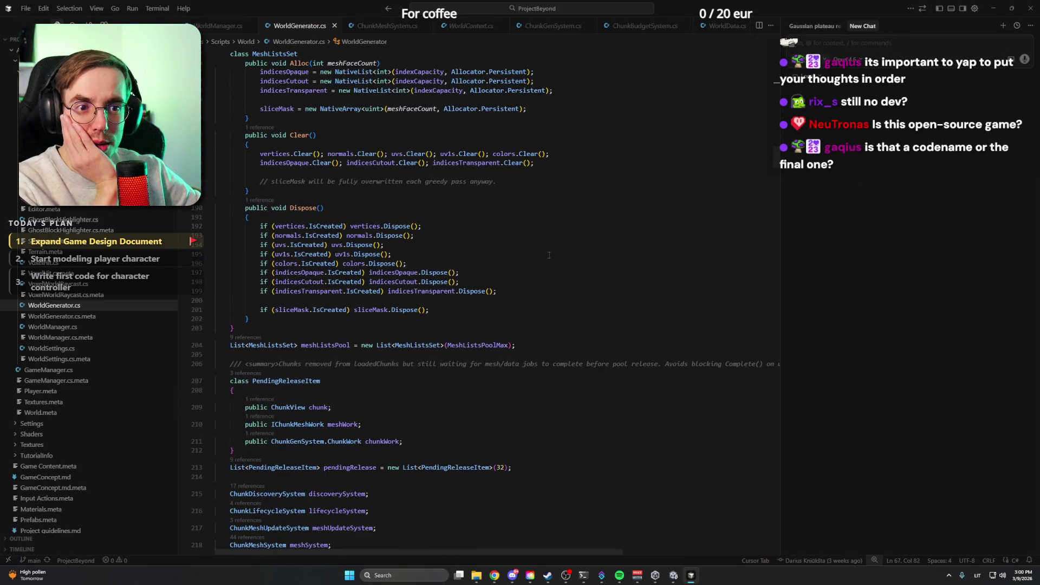
scroll(549, 254, "down", 20)
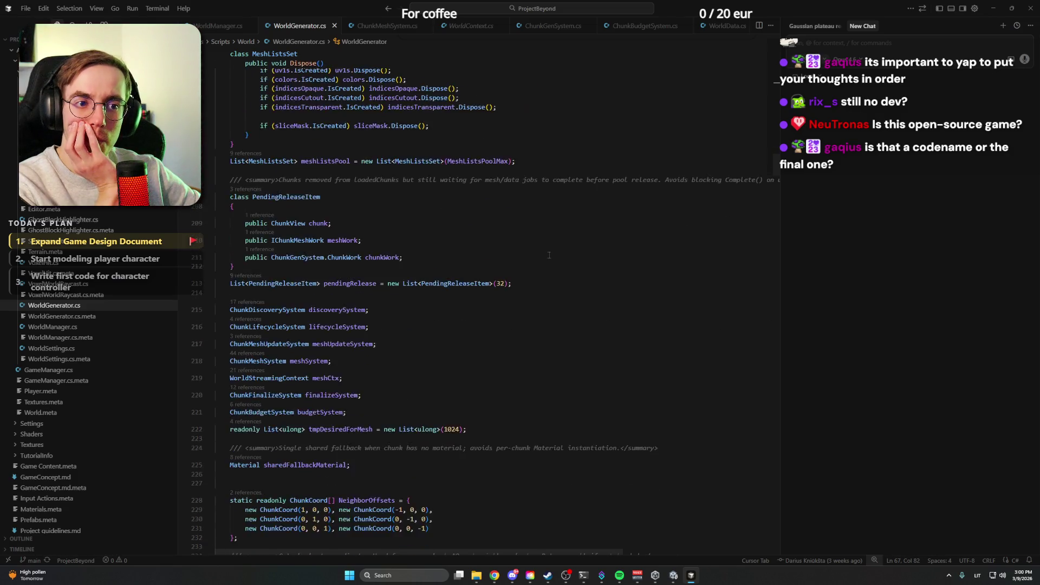
scroll(549, 255, "down", 5)
scroll(66, 251, "up", 10)
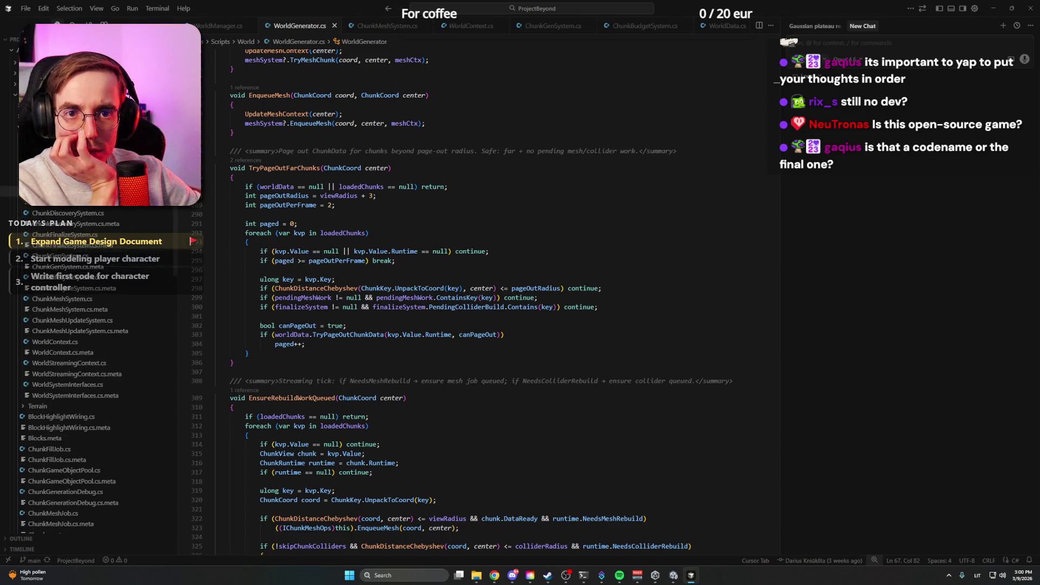
scroll(66, 251, "up", 1)
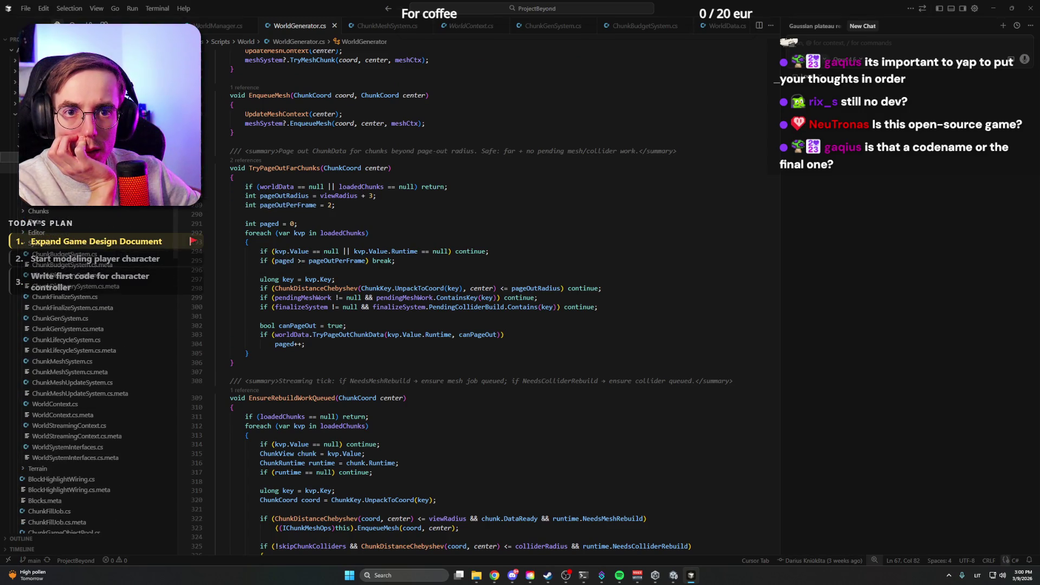
Step: Open BlockDatabase.cs, review the BlockTypeSO definition's fields, then return to Unity
left_click(388, 8)
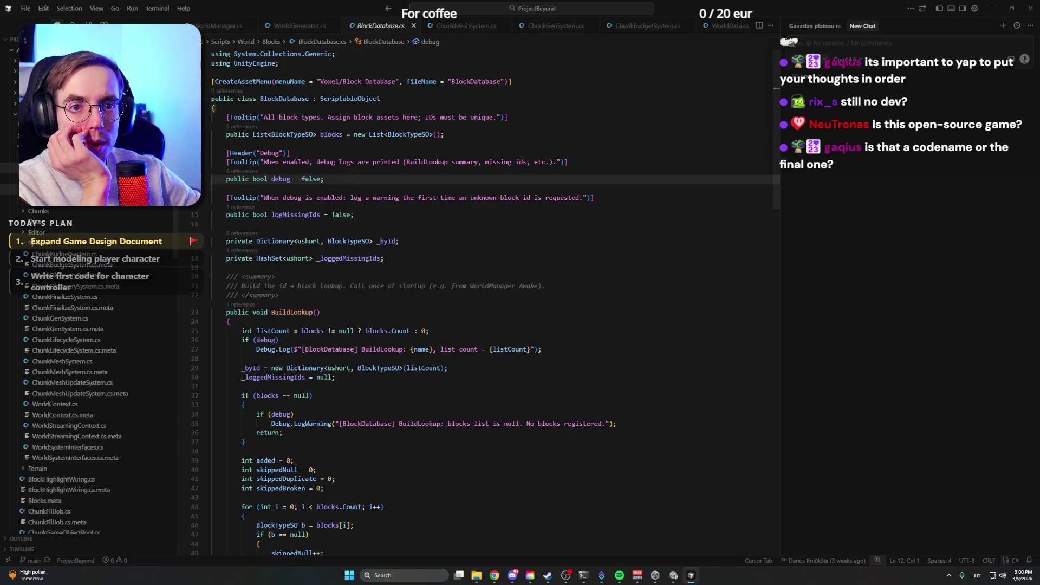
key("alt+Left")
left_click(494, 169)
scroll(408, 238, "down", 6)
scroll(408, 238, "up", 6)
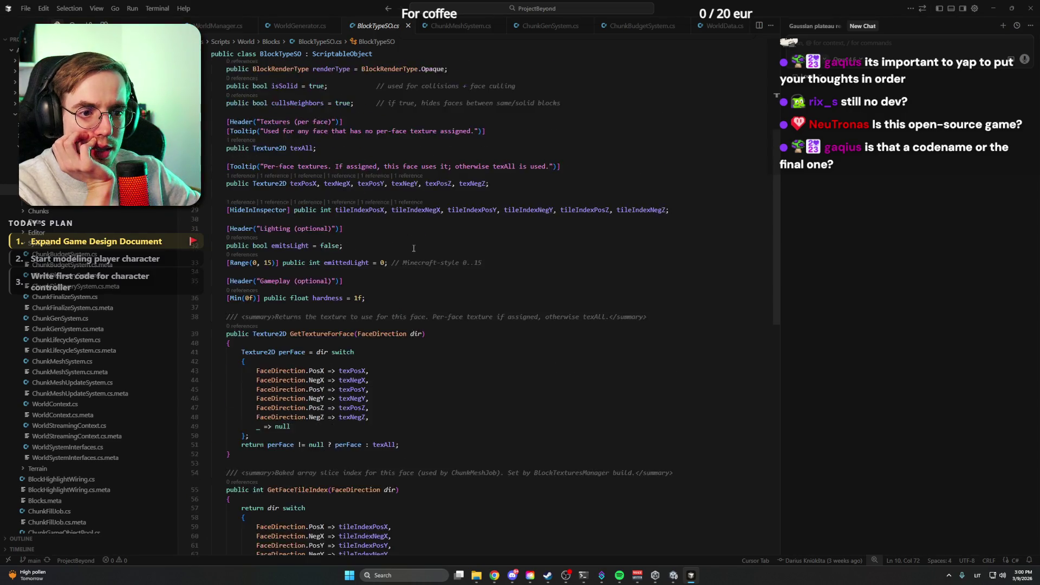
left_click(391, 187)
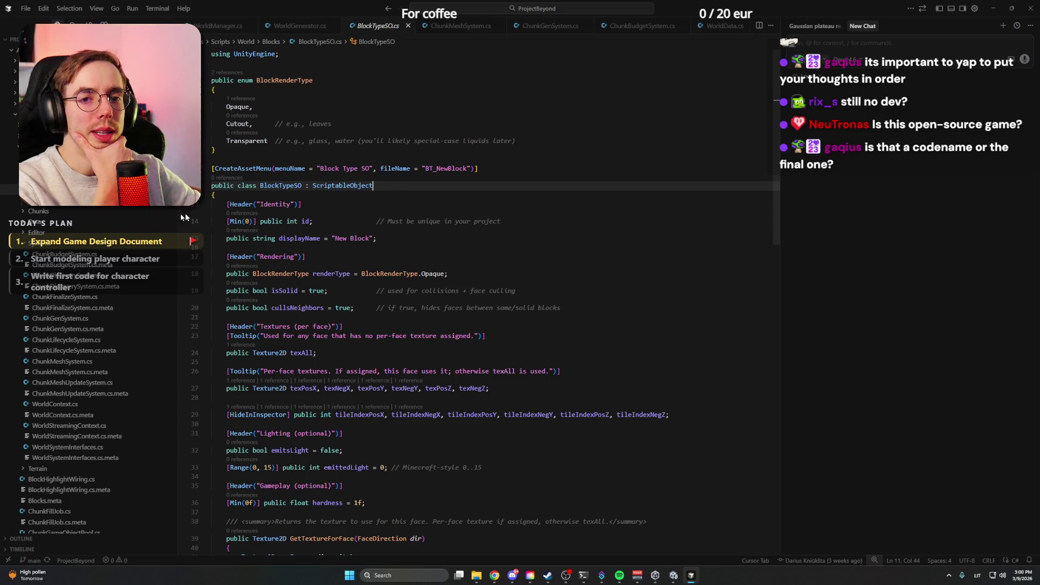
left_click(673, 575)
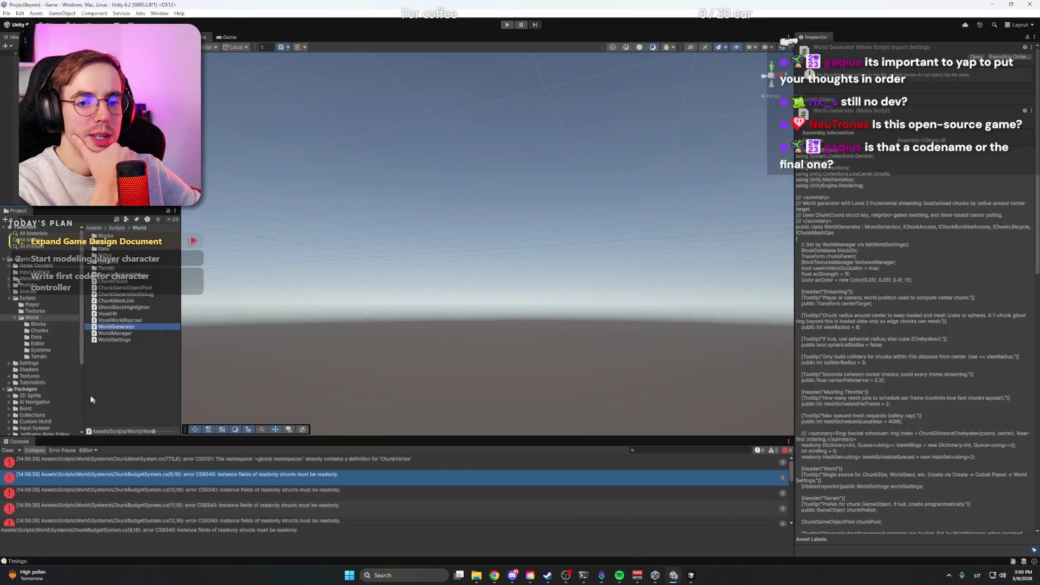
Step: In Game Content > Blocks, inspect the Asteroid gravel and Asteroid stone assets, then return to Cursor
left_click(36, 265)
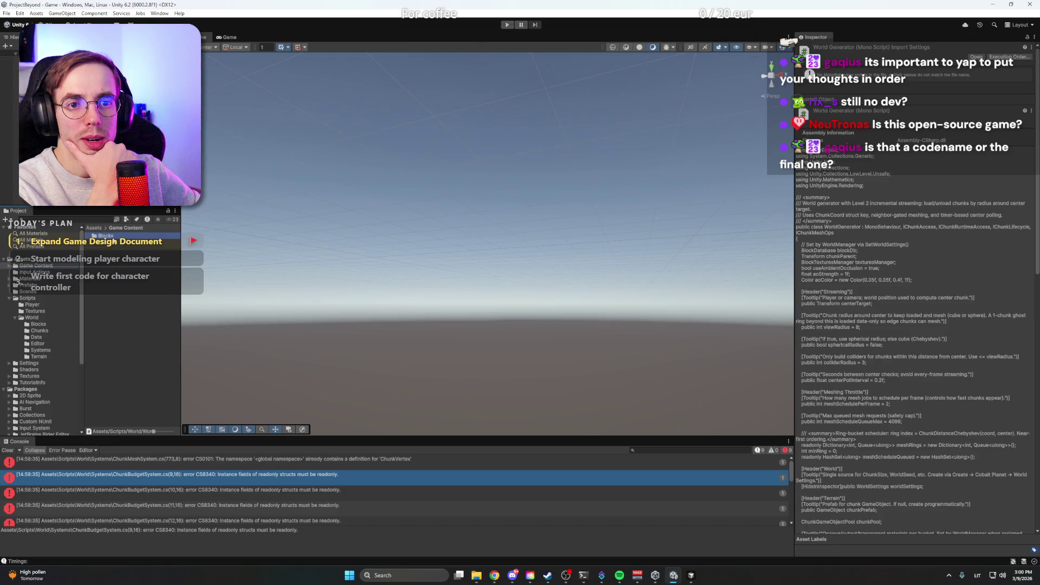
left_click(115, 237)
double_click(116, 236)
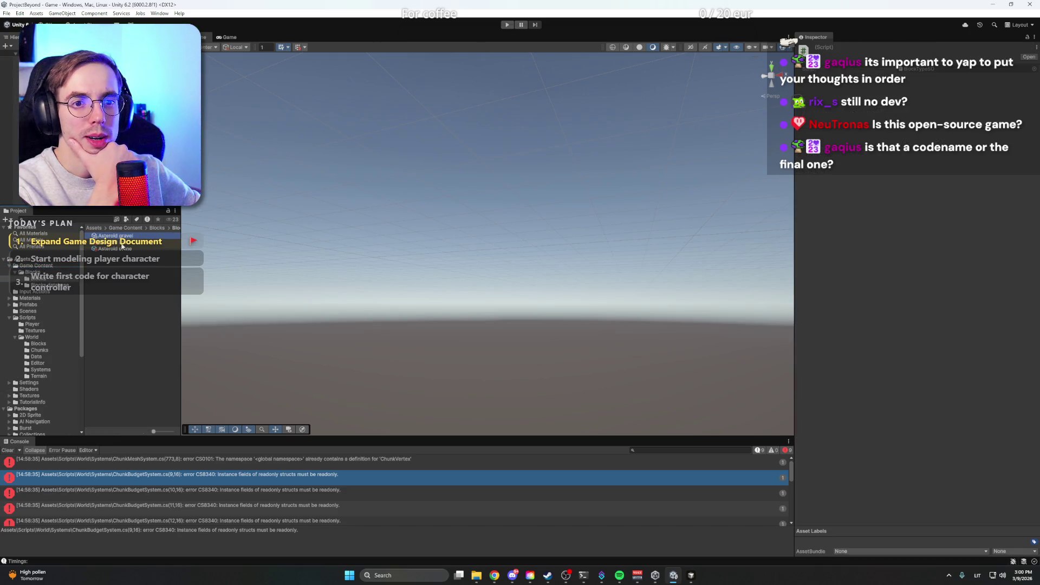
double_click(117, 237)
left_click(121, 236)
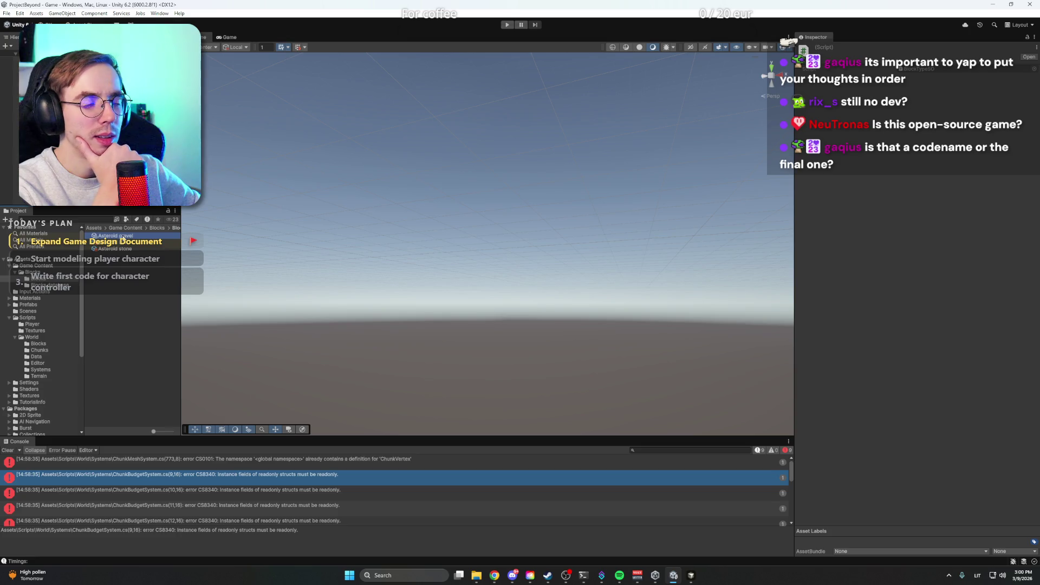
left_click(122, 251)
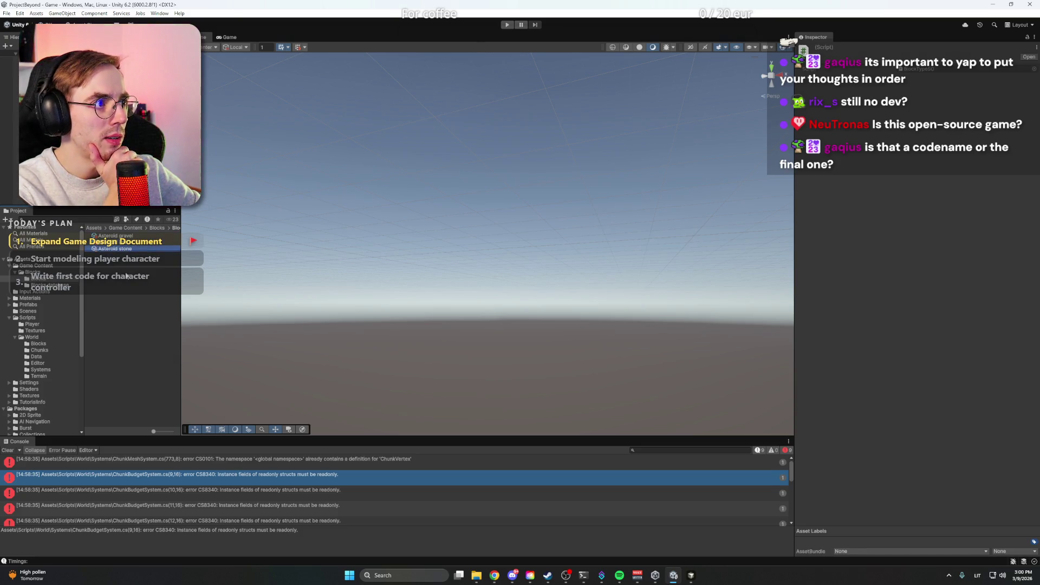
left_click(129, 281)
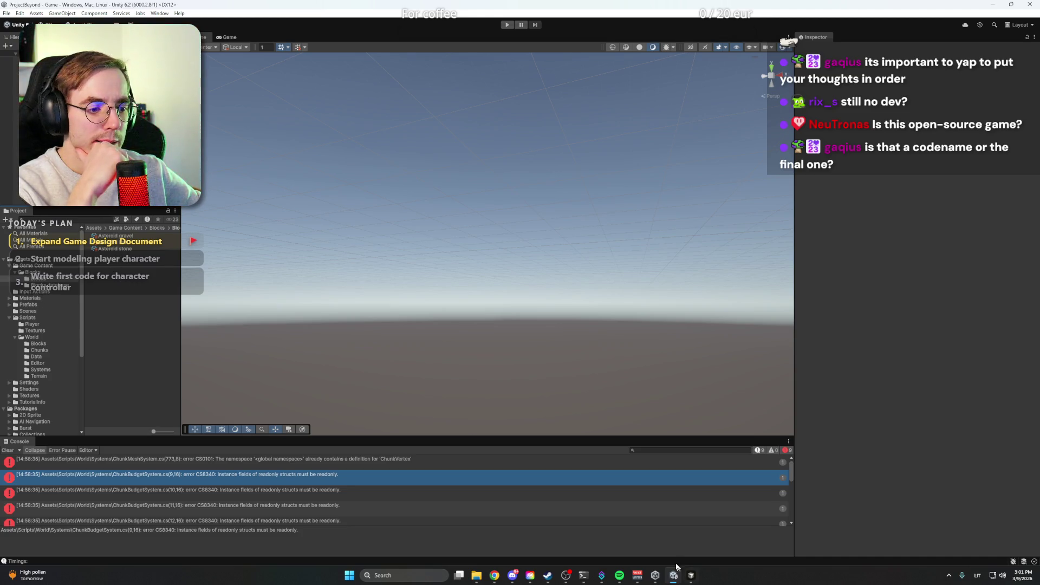
left_click(691, 575)
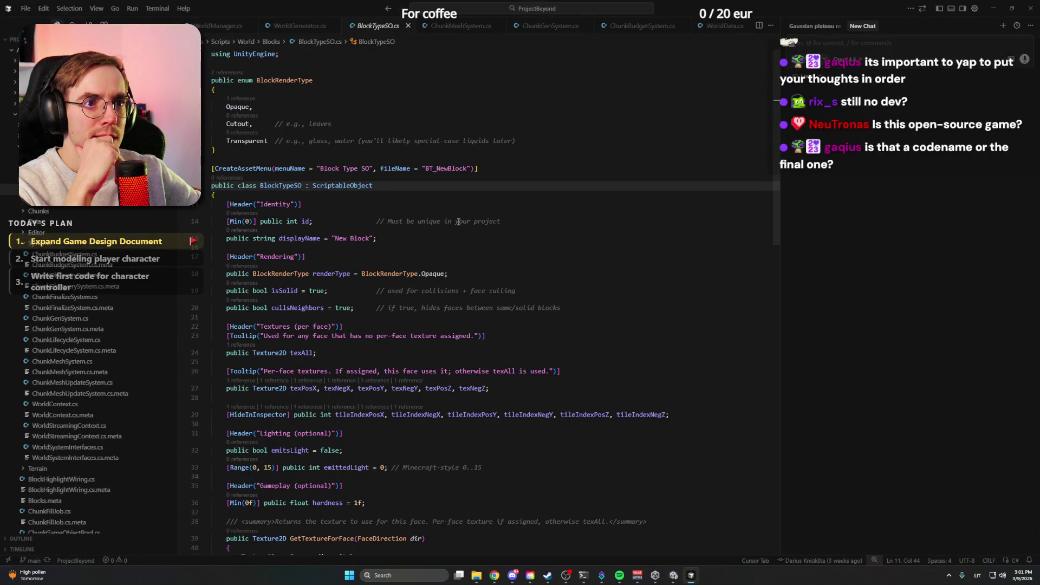
Step: Browse the ChunkBudgetSystem, GameManager, WorldSettings and WorldManager scripts
left_click(80, 258)
scroll(617, 297, "up", 15)
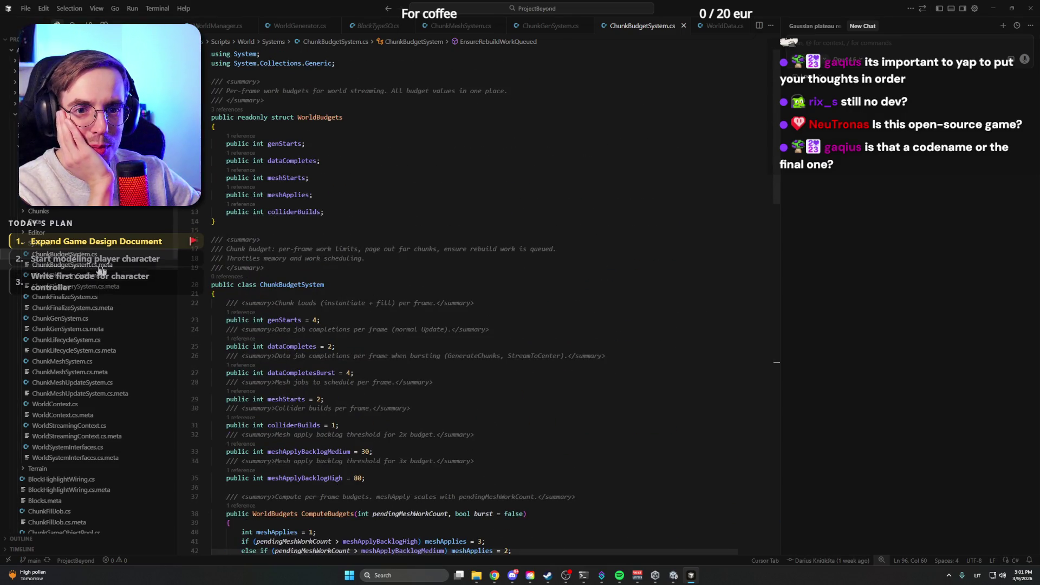
scroll(101, 274, "down", 5)
scroll(102, 281, "down", 3)
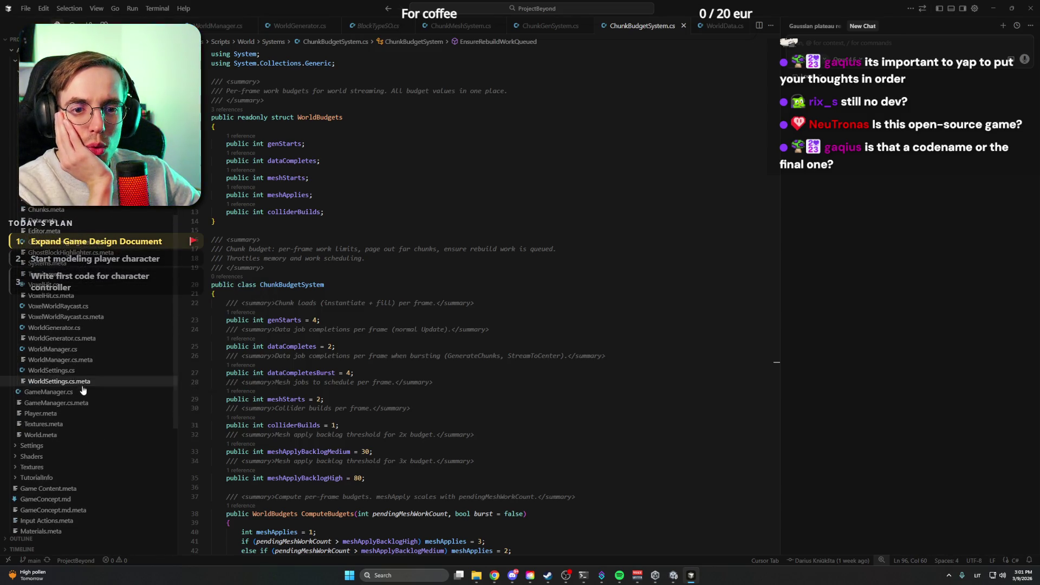
left_click(49, 392)
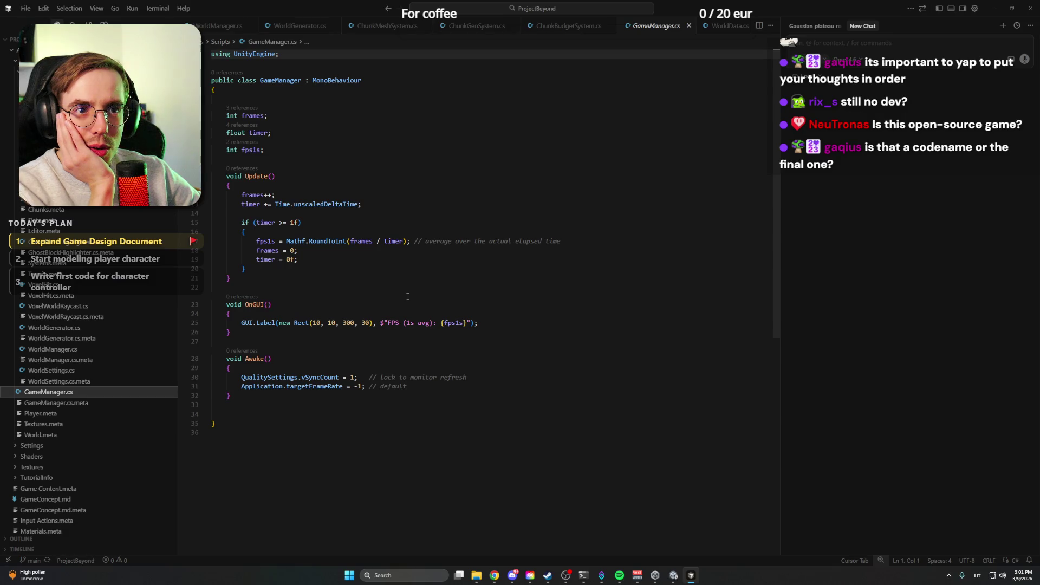
left_click(51, 370)
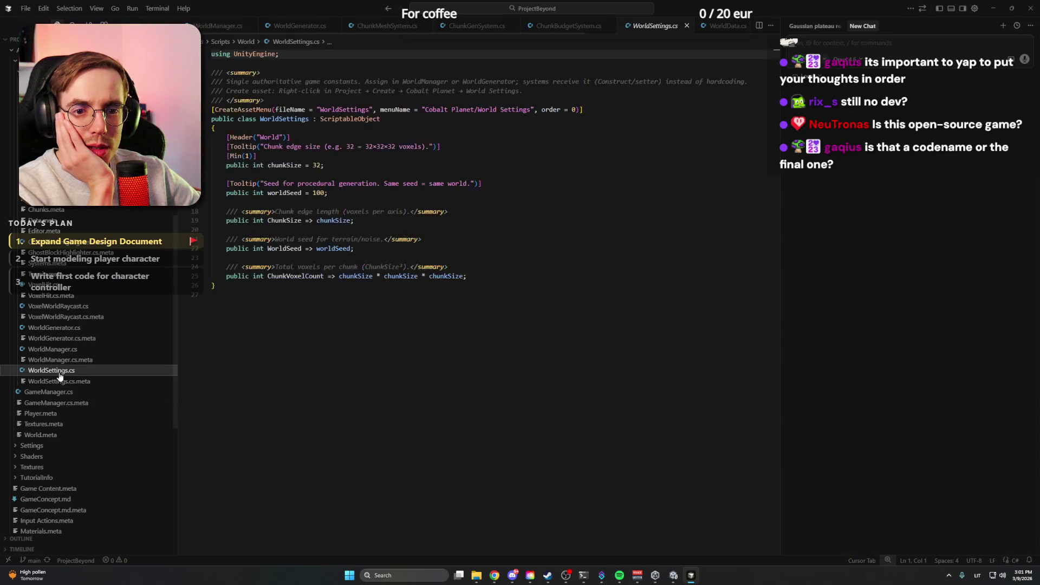
left_click(73, 349)
scroll(433, 303, "up", 15)
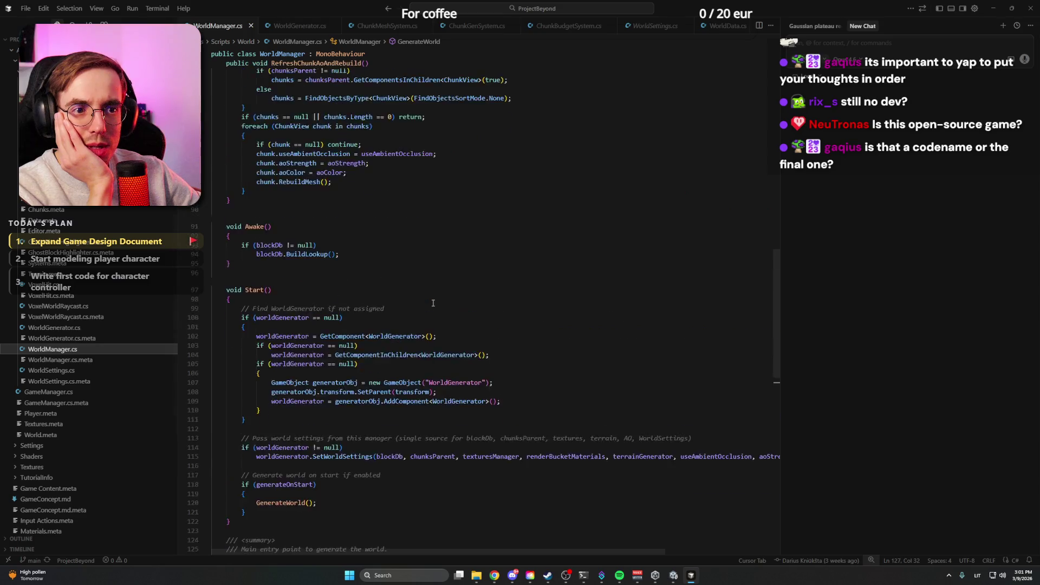
scroll(433, 303, "down", 8)
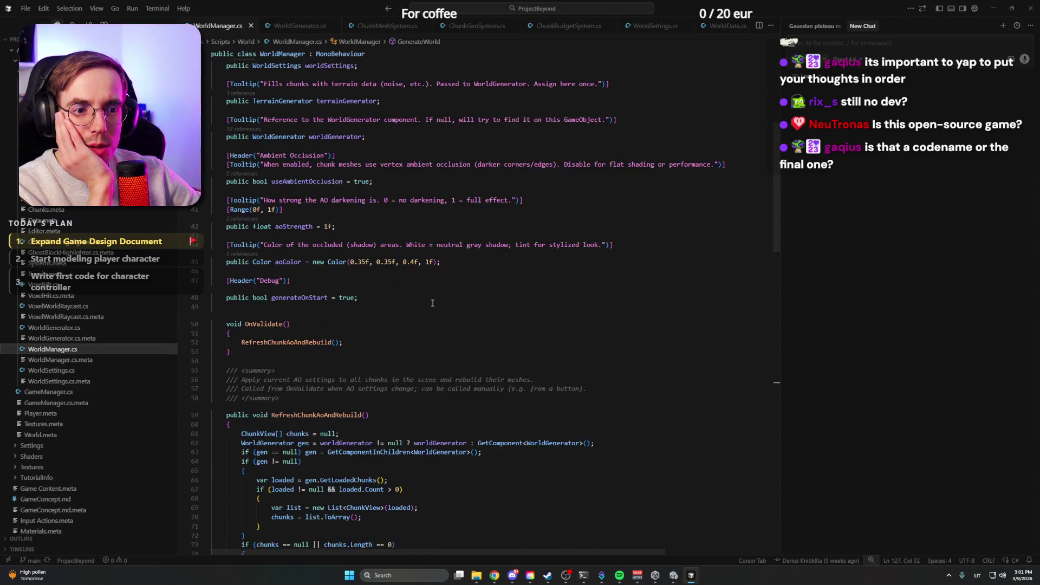
scroll(432, 302, "down", 5)
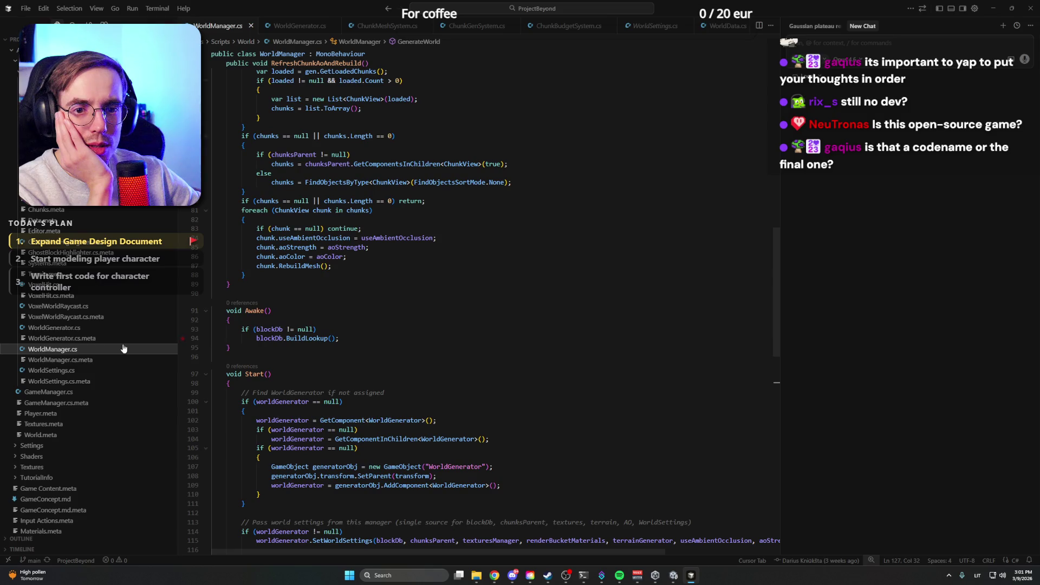
Step: Open WorldGenerator.cs and scroll through its code
left_click(89, 328)
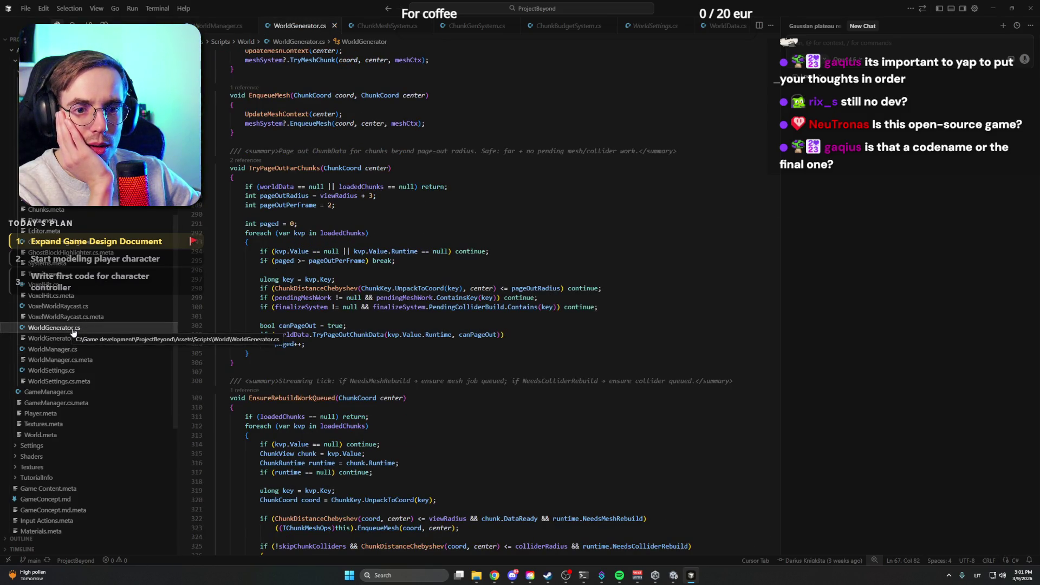
scroll(382, 374, "down", 5)
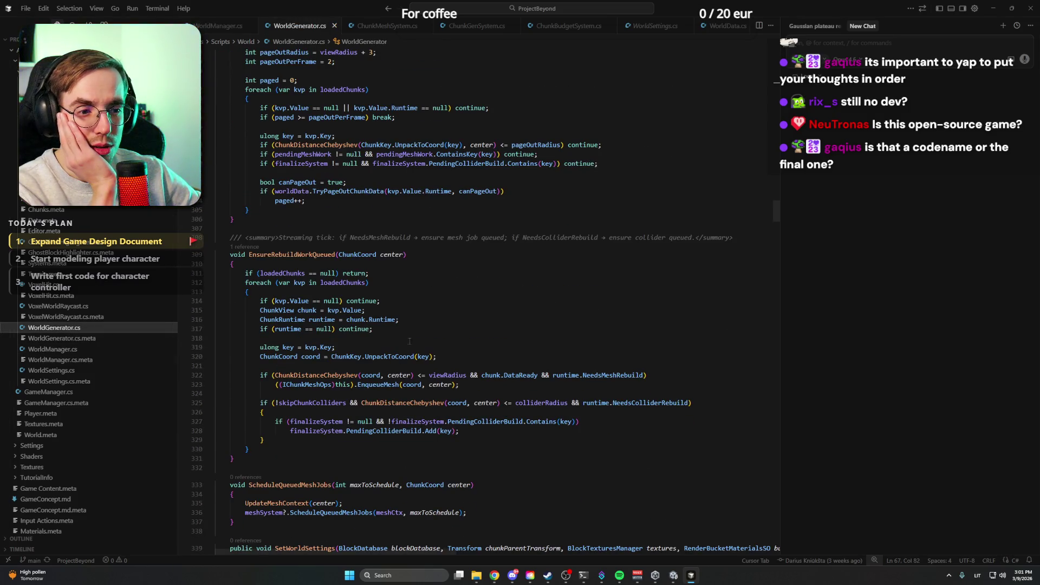
scroll(393, 345, "down", 10)
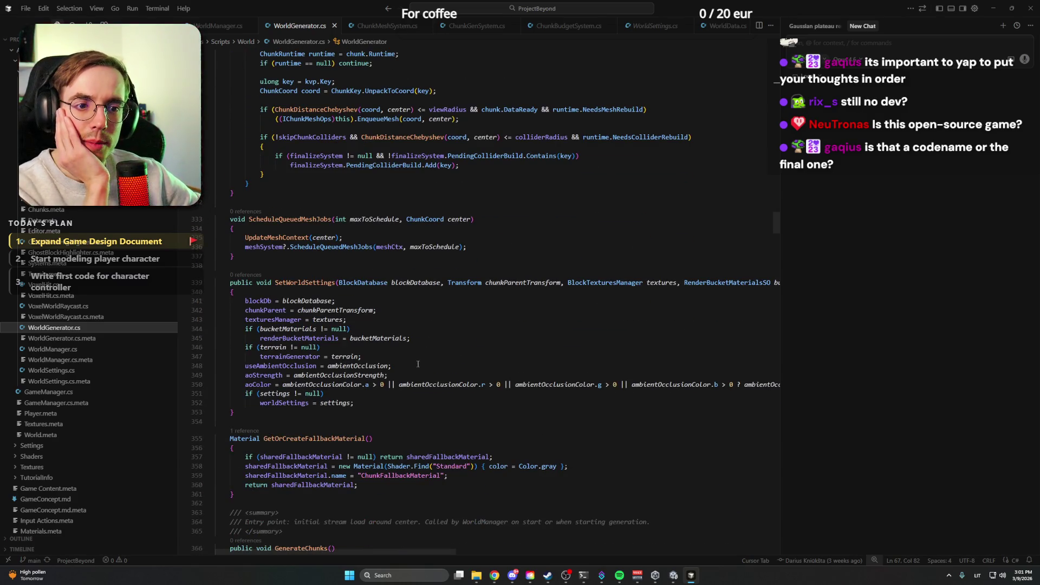
scroll(418, 364, "down", 11)
scroll(418, 360, "down", 2)
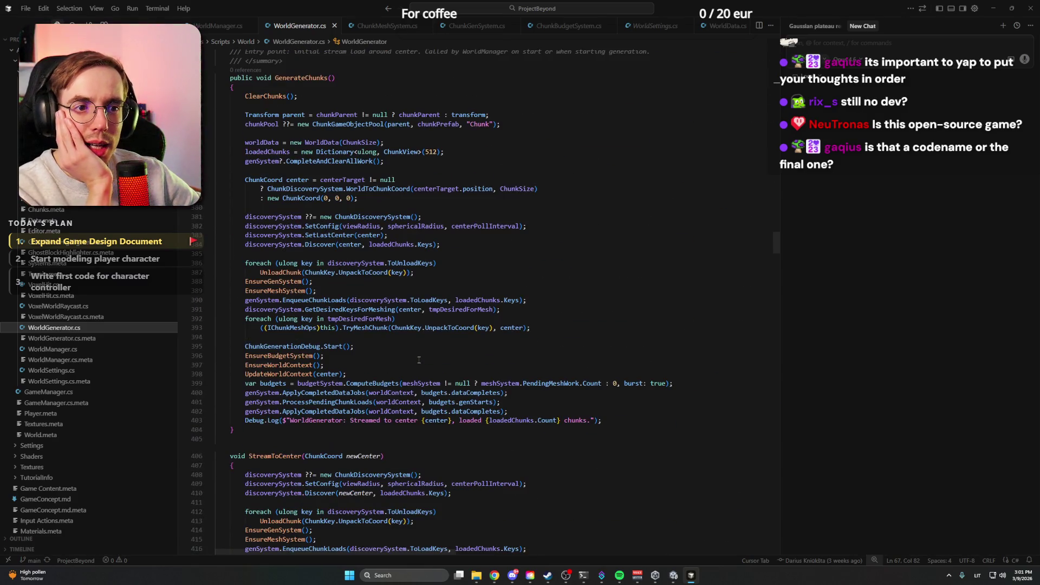
scroll(418, 360, "down", 4)
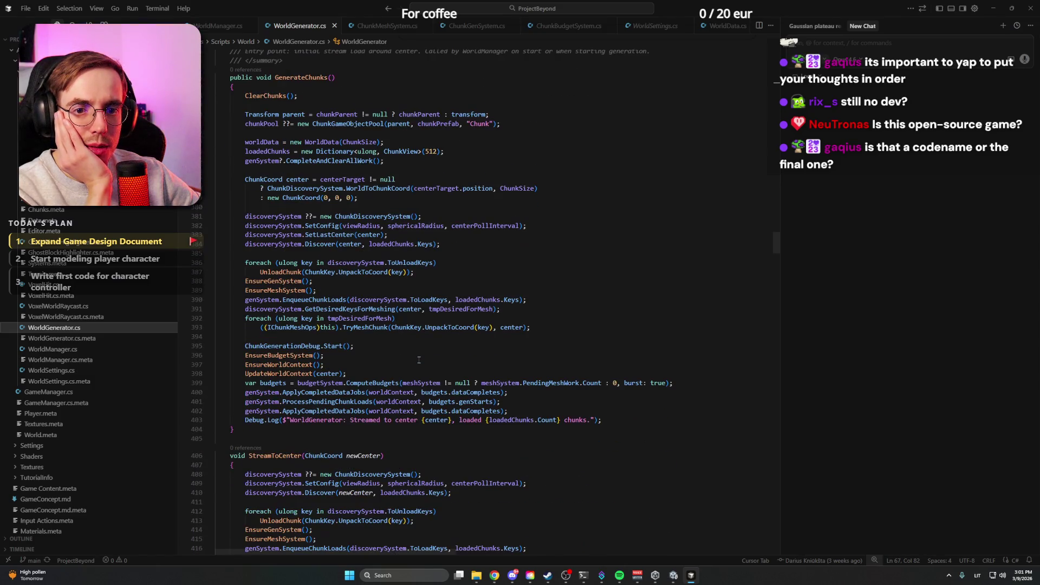
scroll(419, 360, "up", 2)
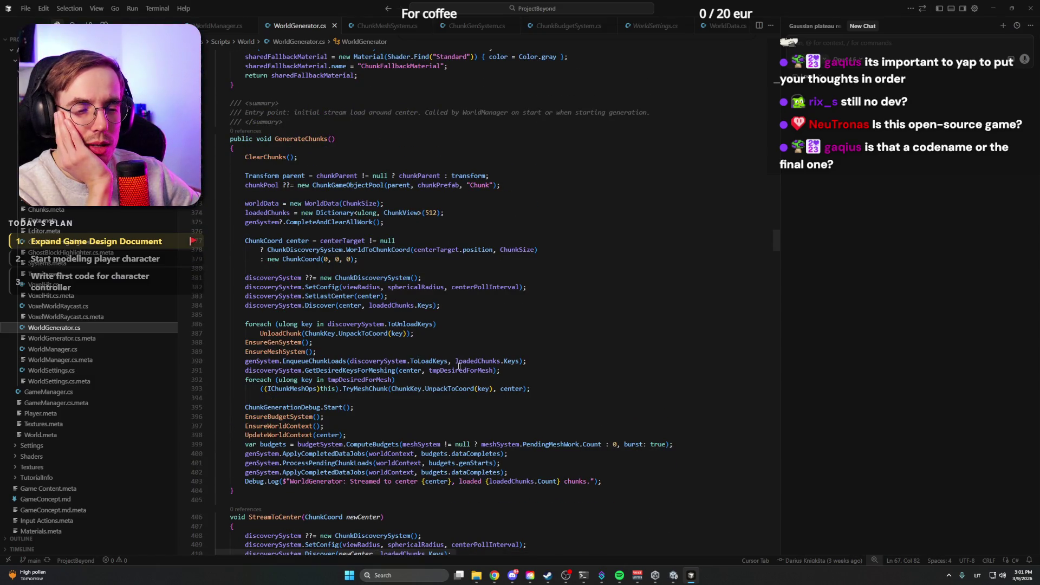
scroll(459, 366, "down", 20)
scroll(466, 368, "up", 10)
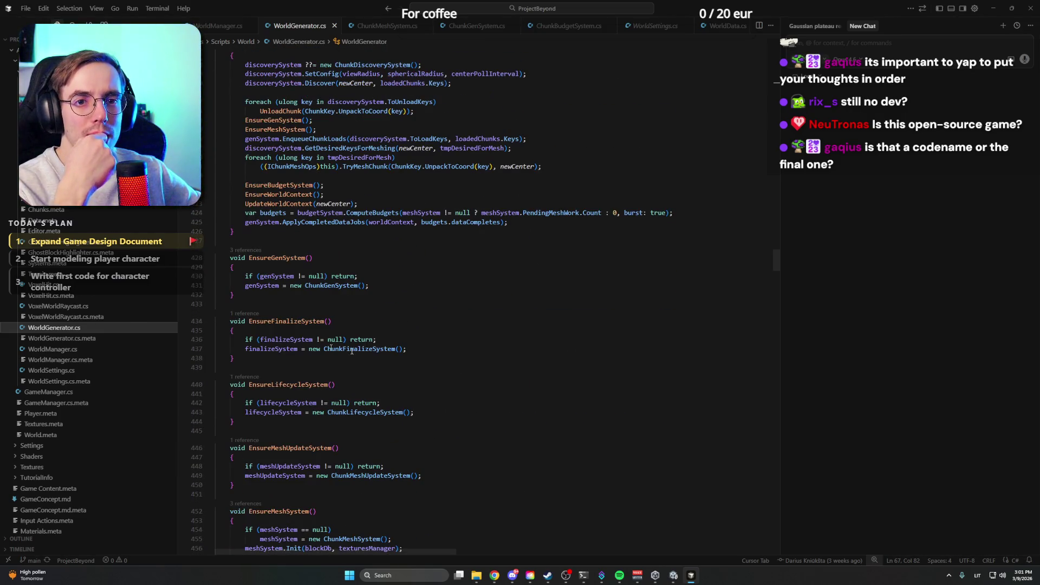
scroll(96, 223, "up", 10)
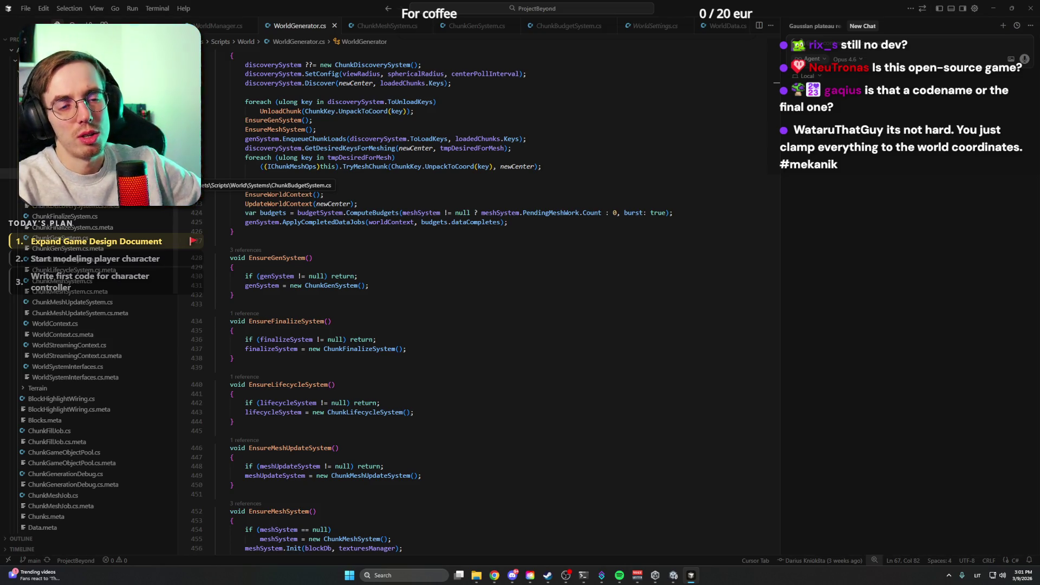
Step: Check ChunkBudgetSystem and ChunkFinalizeSystem, then open ChunkGenSystem at the completed data-job code
left_click(81, 173)
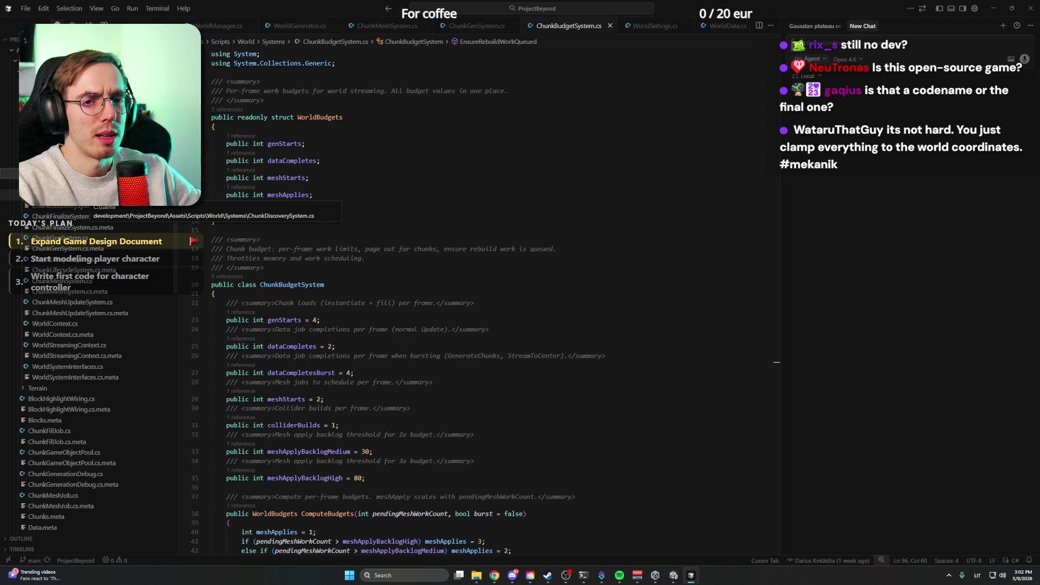
left_click(81, 219)
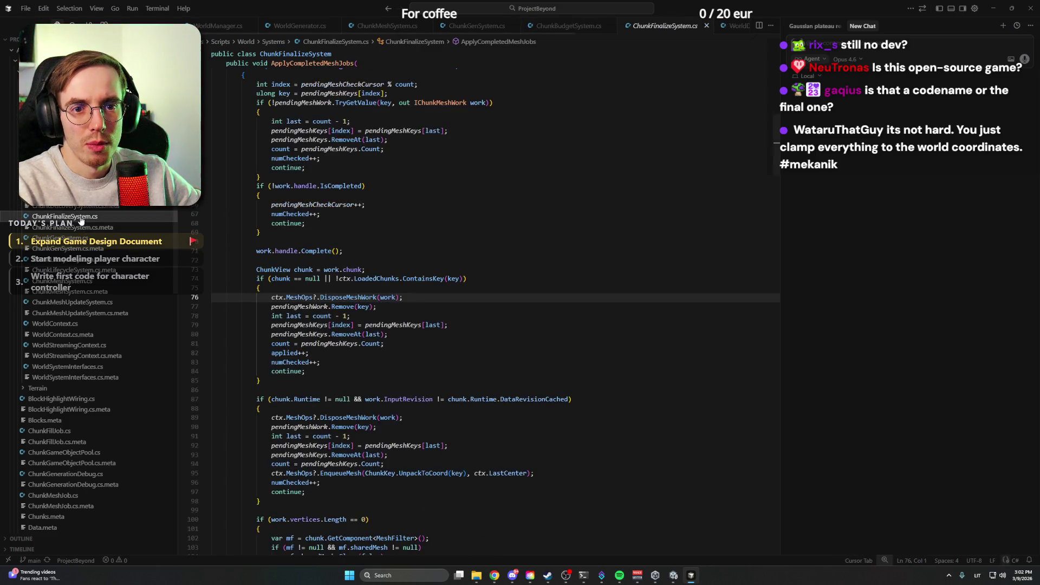
scroll(455, 258, "up", 15)
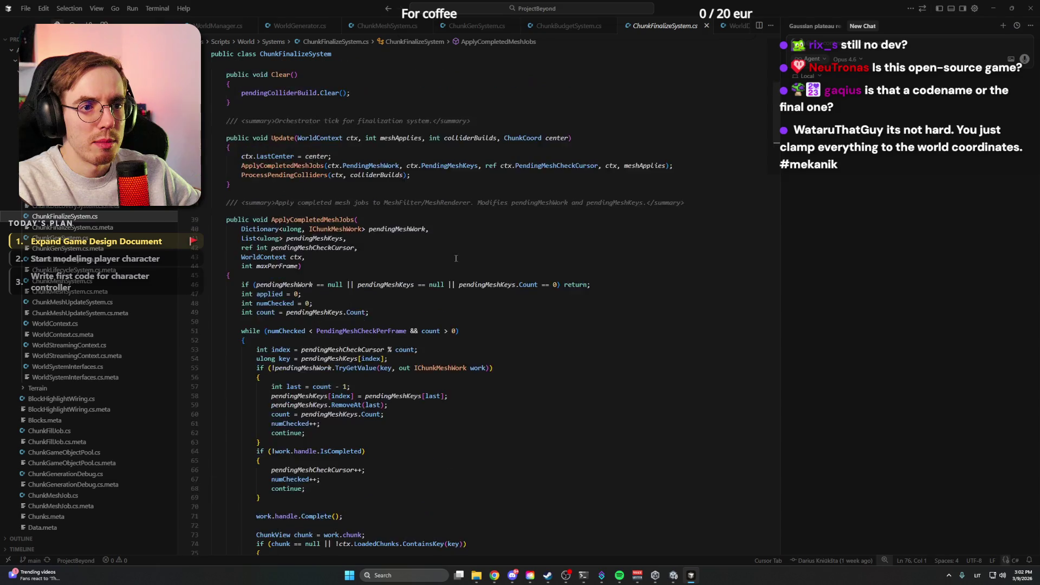
scroll(456, 259, "down", 15)
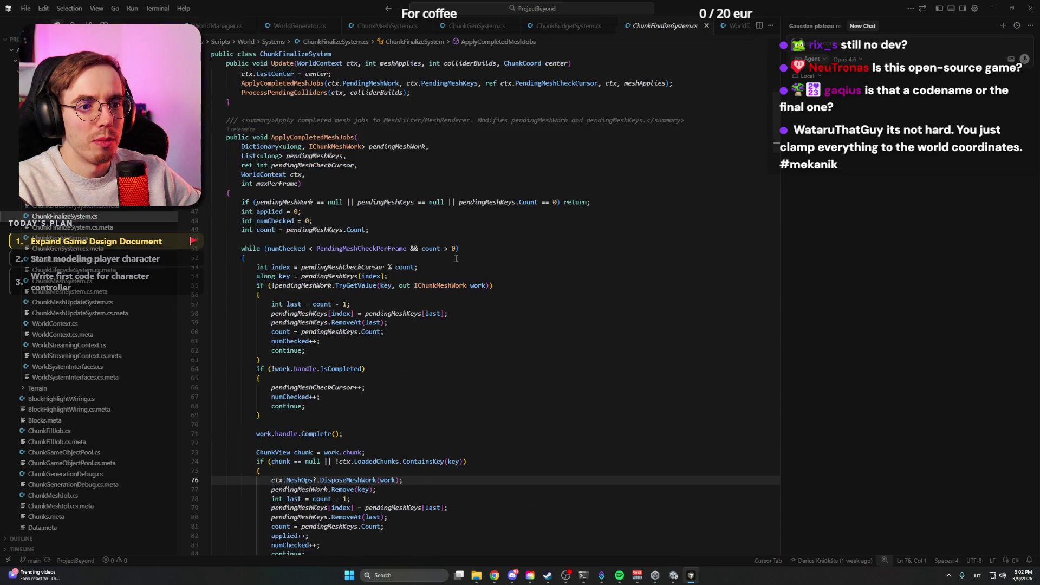
scroll(455, 259, "down", 8)
scroll(455, 259, "up", 17)
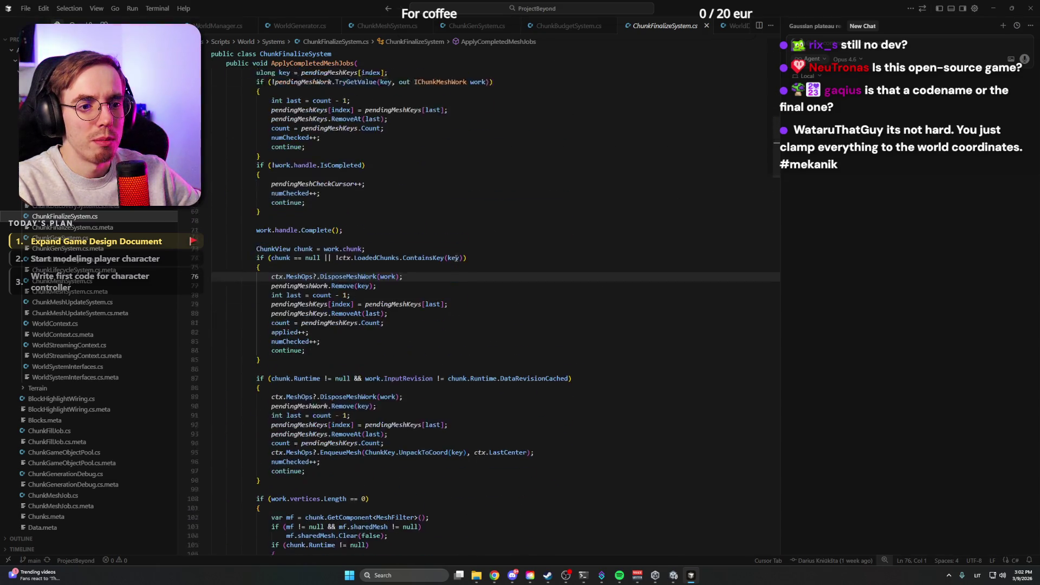
scroll(455, 258, "up", 3)
left_click(61, 237)
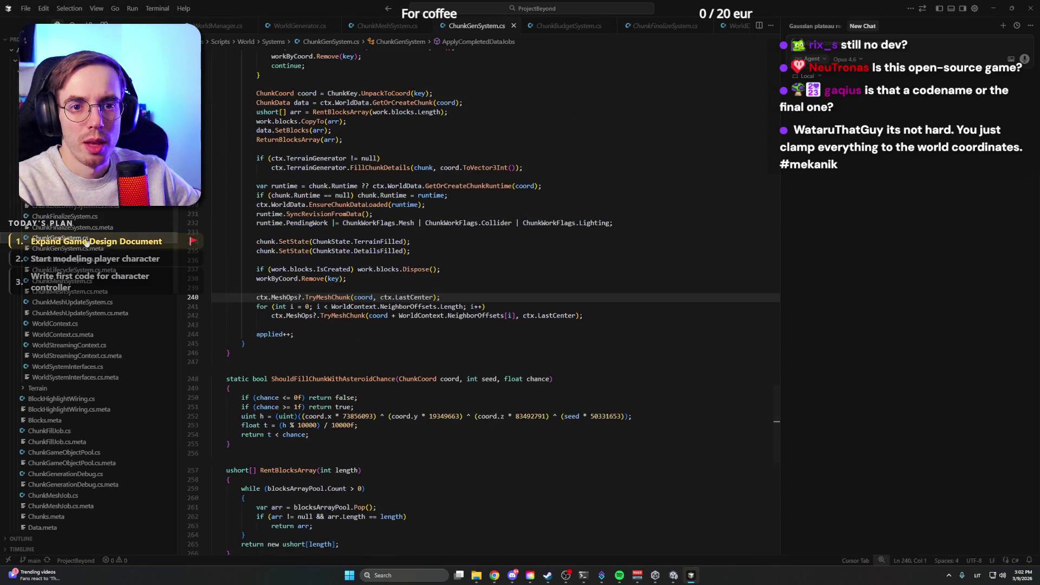
Step: Review ChunkGenSystem, then look through ChunkLifecycleSystem, ChunkMeshSystem and ChunkMeshUpdateSystem
scroll(425, 263, "up", 17)
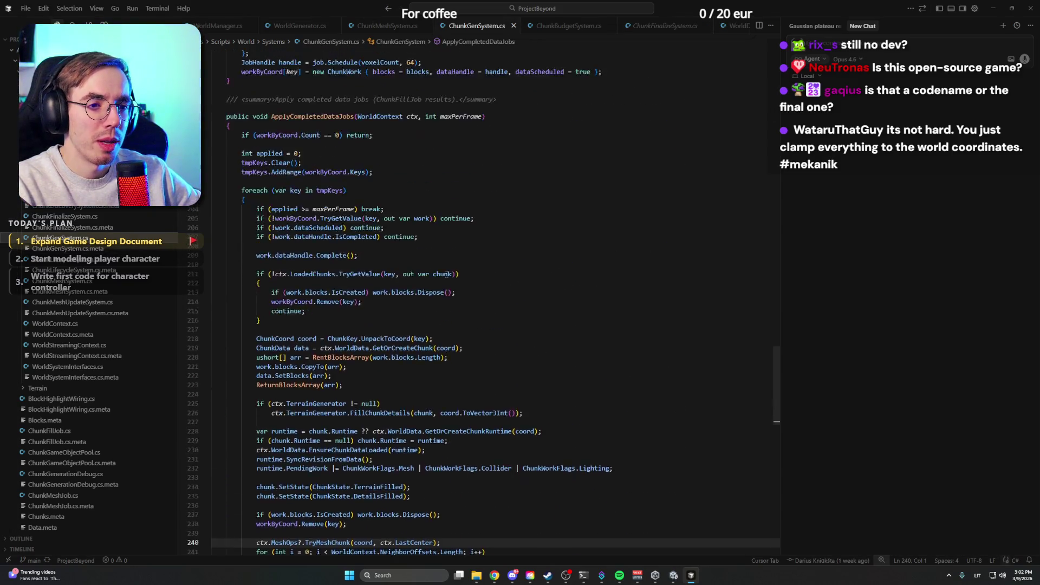
scroll(447, 273, "up", 20)
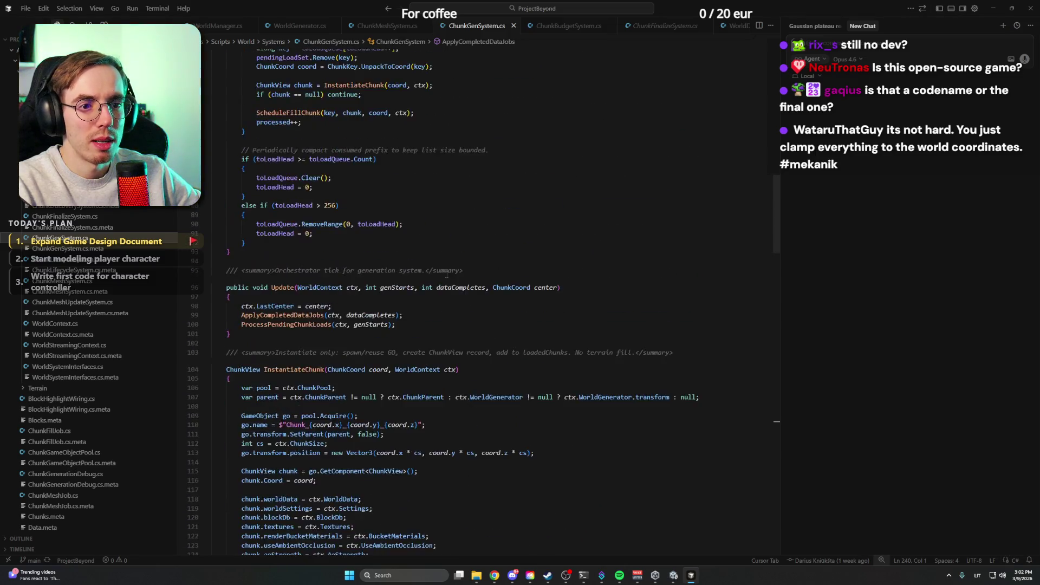
scroll(447, 275, "down", 12)
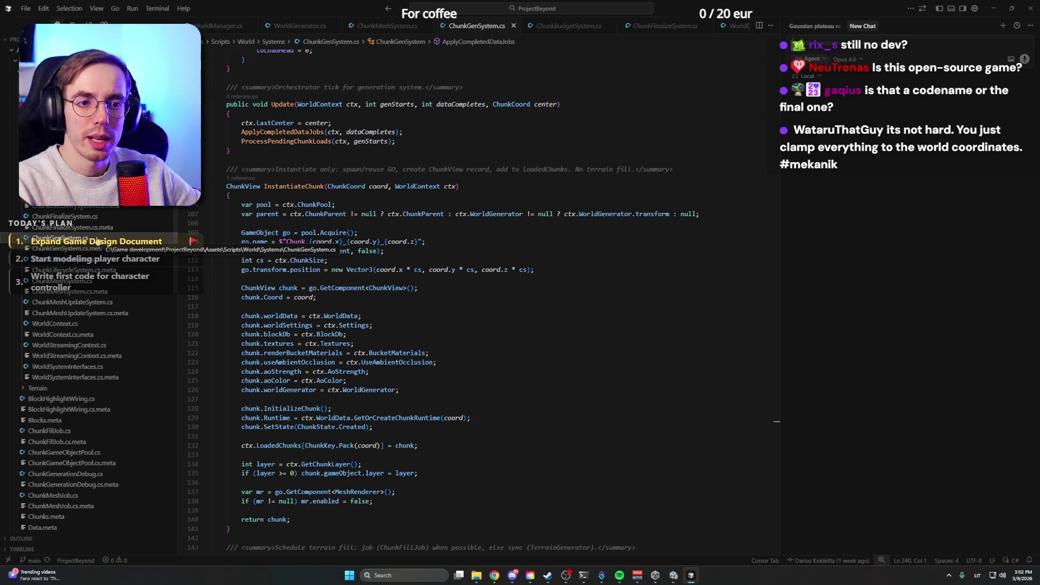
scroll(457, 272, "up", 12)
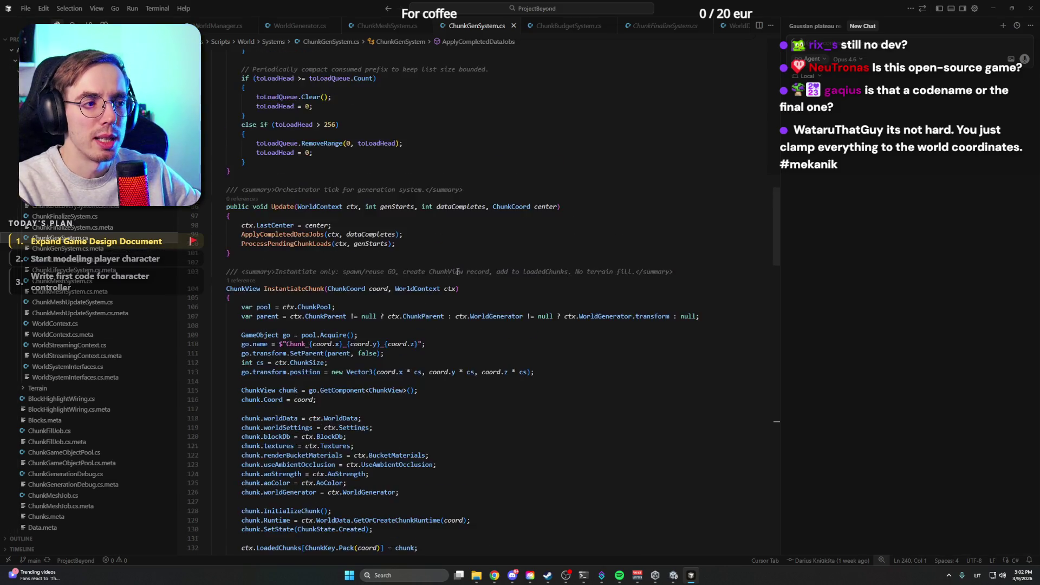
scroll(456, 272, "up", 9)
scroll(456, 272, "down", 6)
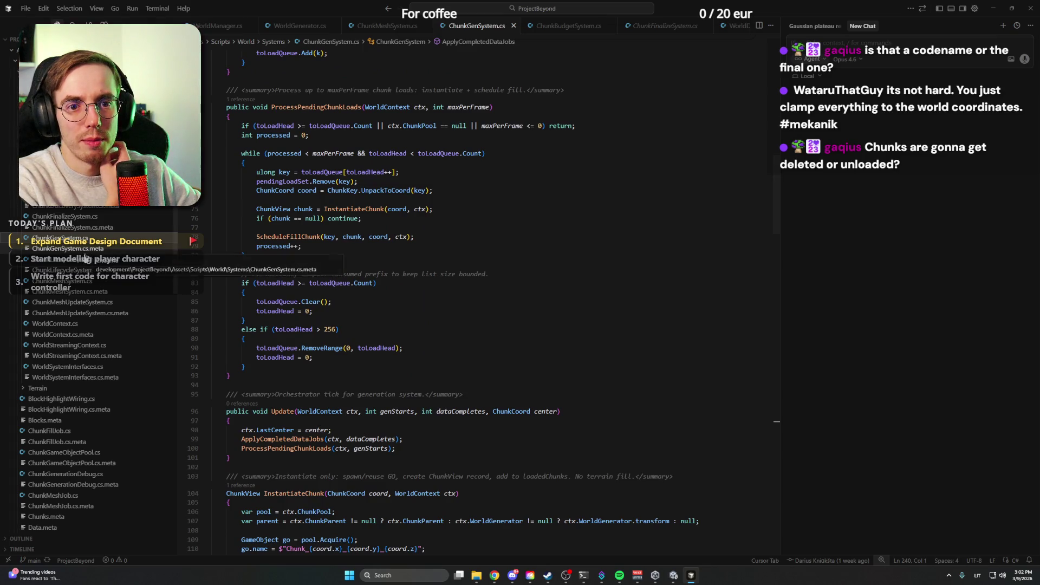
left_click(125, 260)
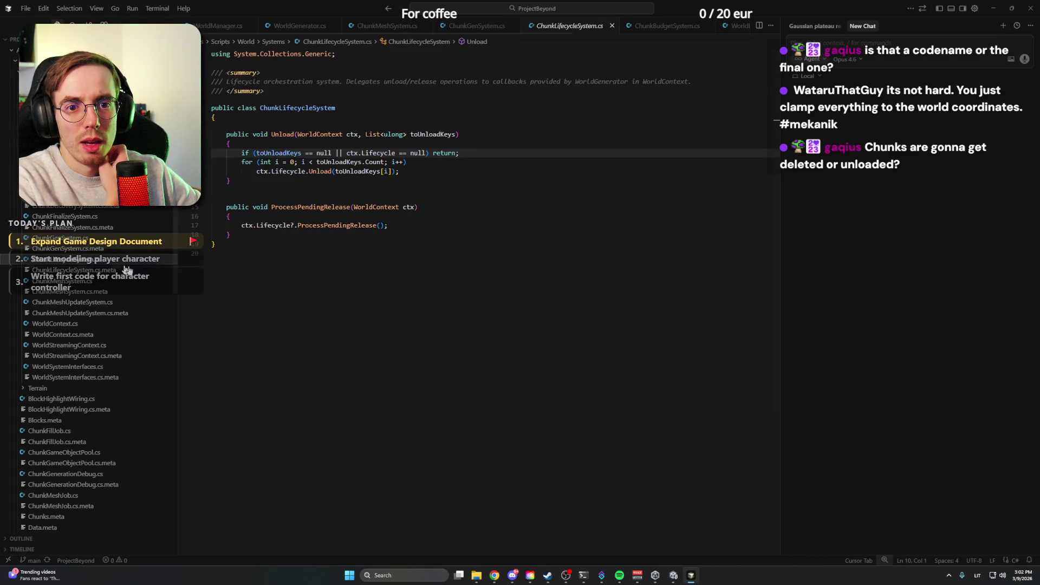
left_click(95, 285)
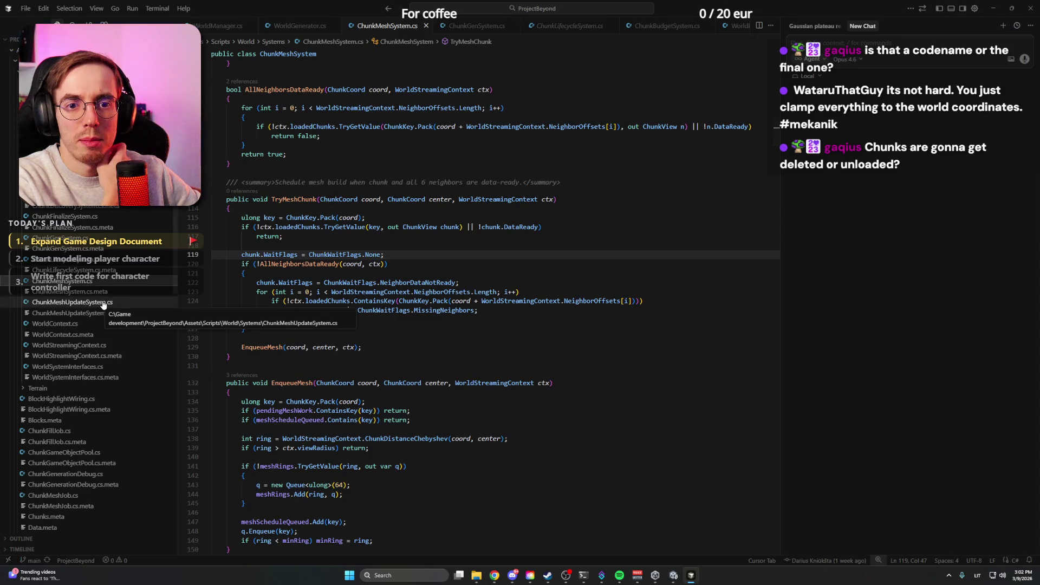
left_click(103, 303)
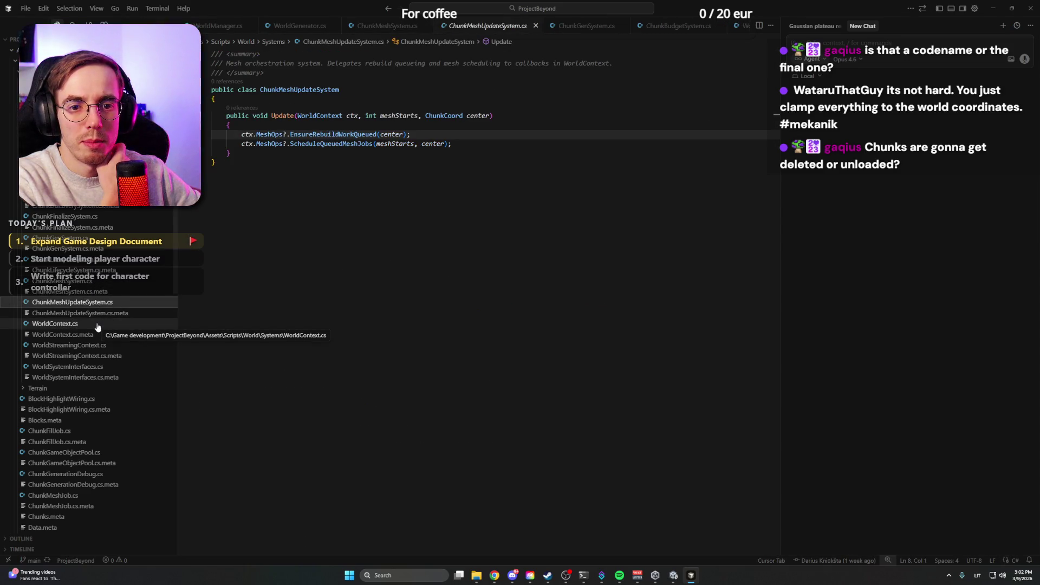
Step: Expand and collapse the Terrain folder, then open ChunkFillJob.cs
scroll(94, 373, "down", 1)
scroll(94, 373, "down", 5)
left_click(25, 267)
left_click(23, 266)
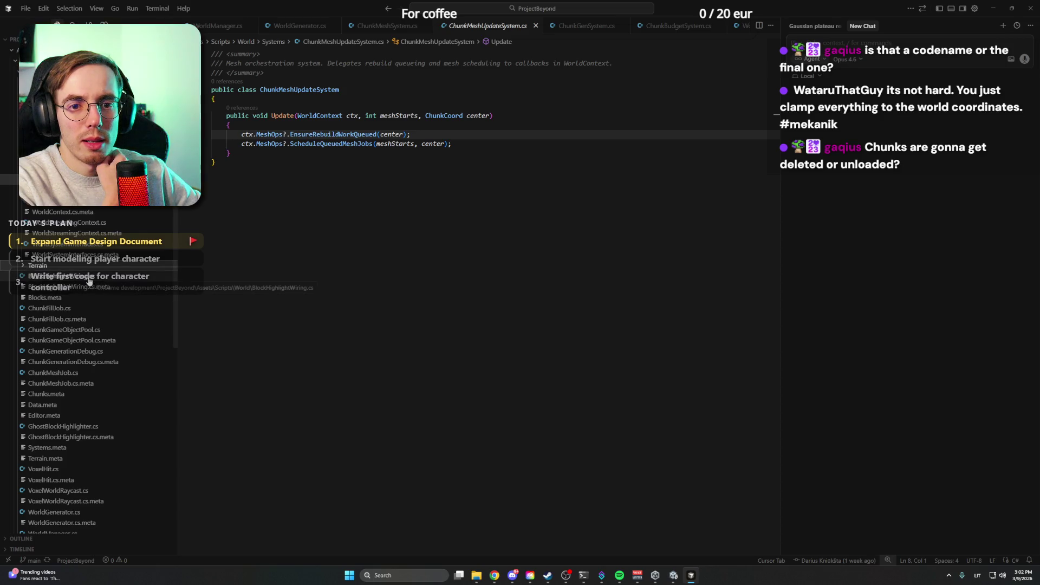
left_click(79, 309)
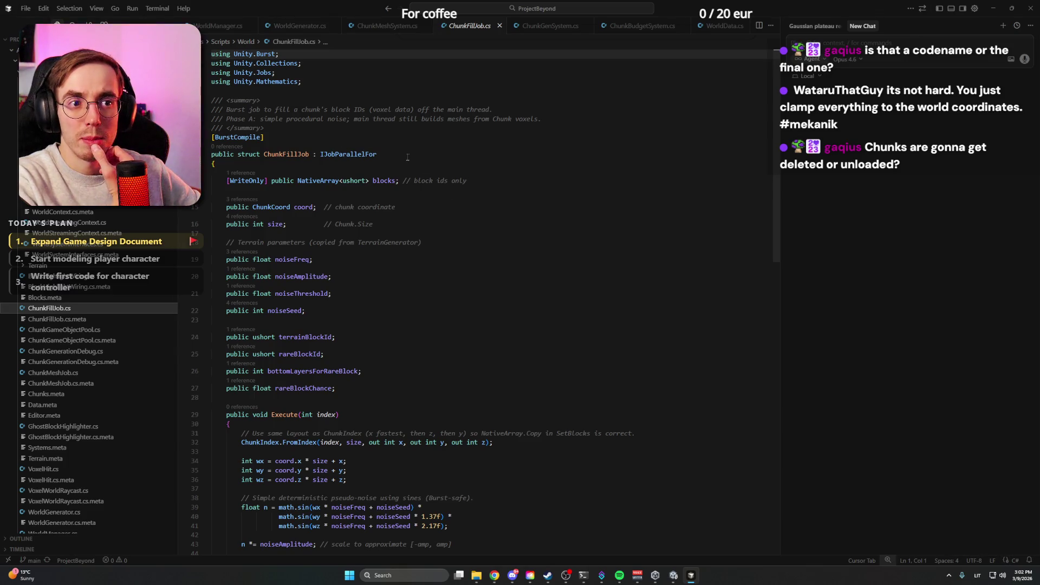
Step: Scroll through ChunkFillJob.cs and the Explorer, then open BlockTextureAtlasSO.cs
scroll(407, 156, "down", 3)
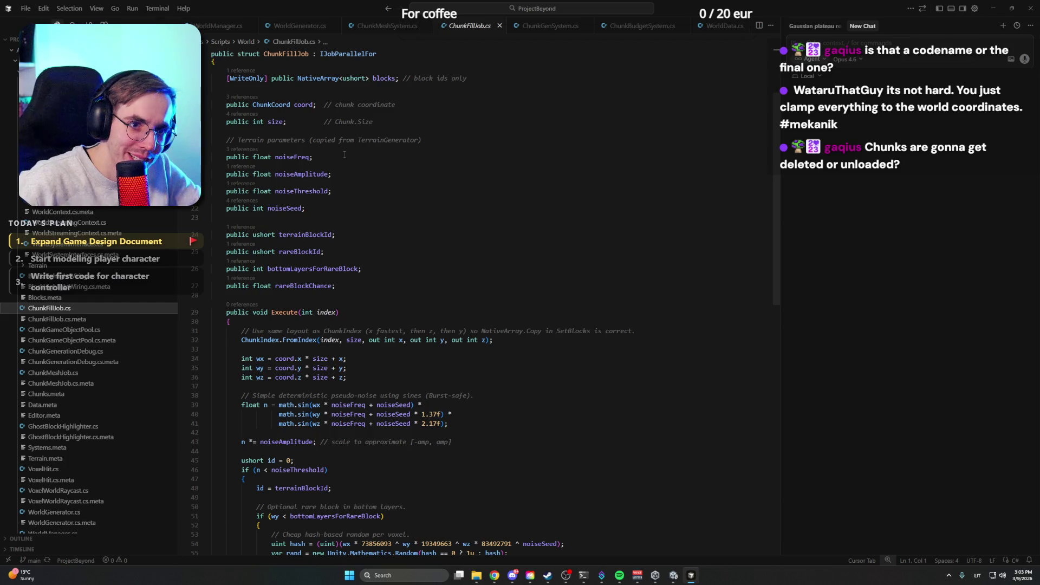
scroll(354, 168, "down", 4)
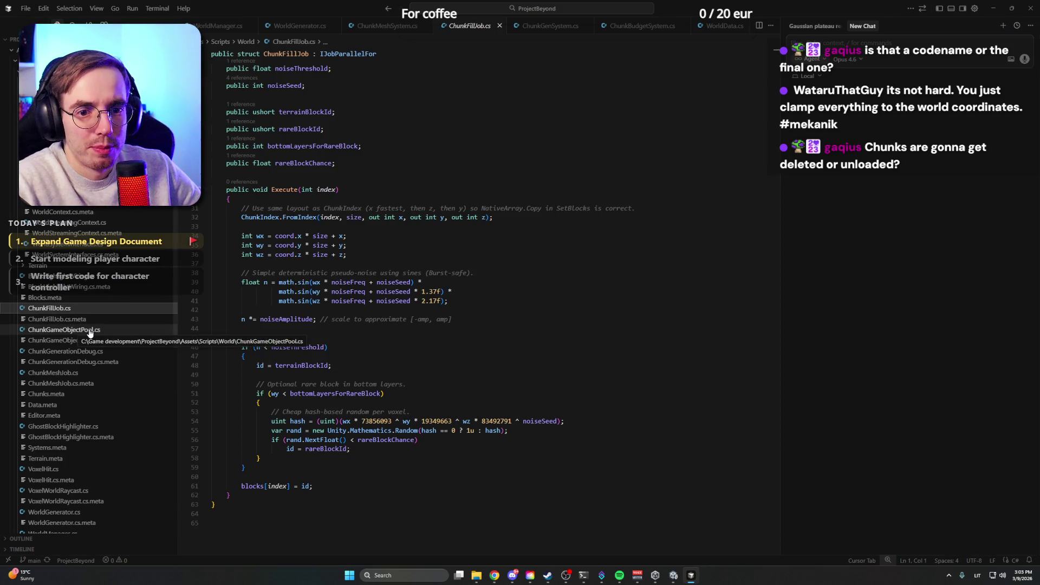
scroll(81, 331, "down", 5)
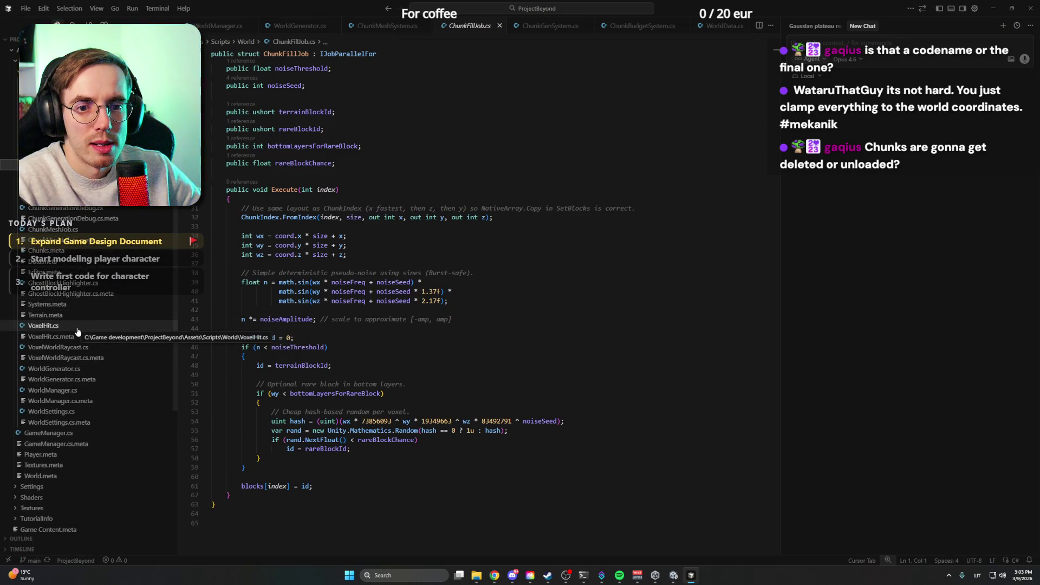
scroll(81, 377, "down", 2)
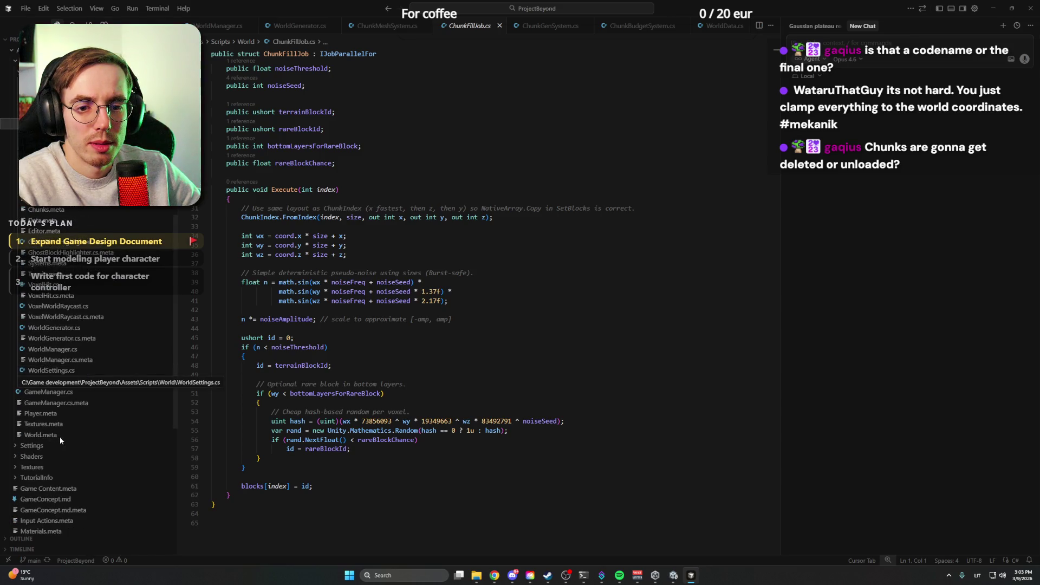
scroll(58, 447, "up", 10)
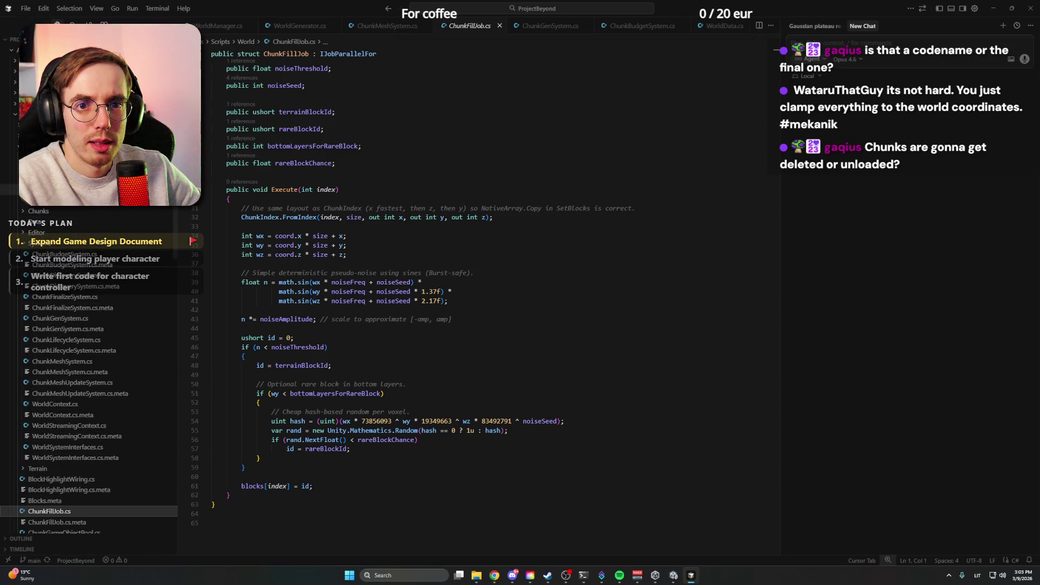
scroll(90, 379, "up", 3)
left_click(65, 159)
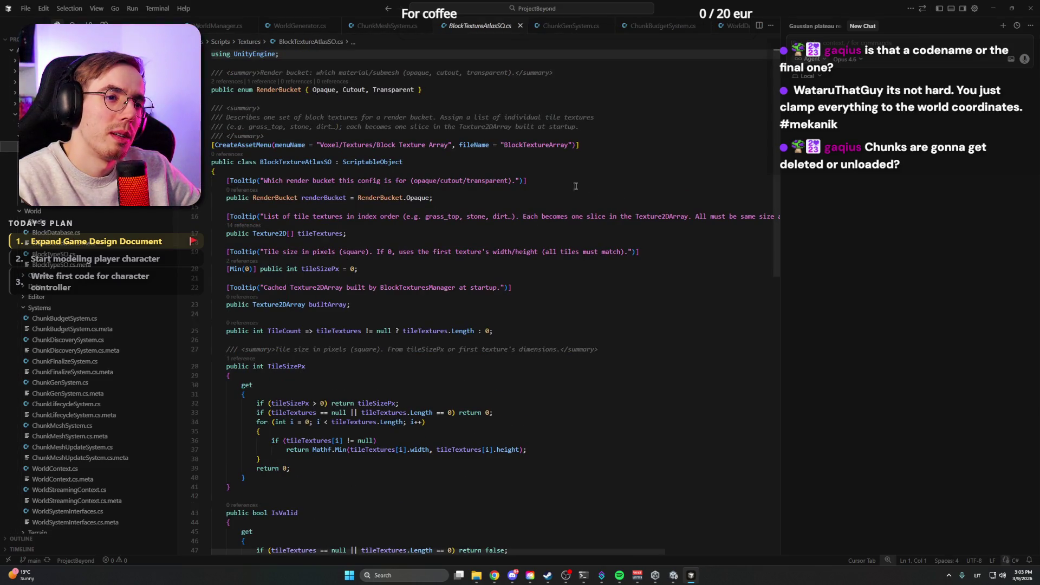
Step: Open BlockTexturesManager.cs, review its Awake() method, then switch to the ChunkBudgetSystem.cs tab
scroll(559, 300, "down", 5)
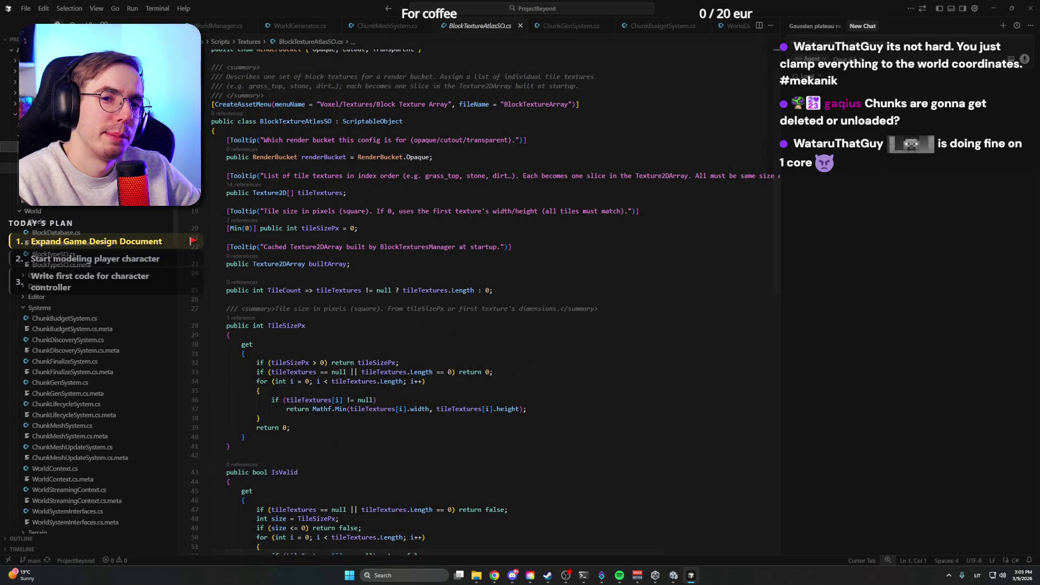
left_click(65, 167)
scroll(65, 168, "up", 3)
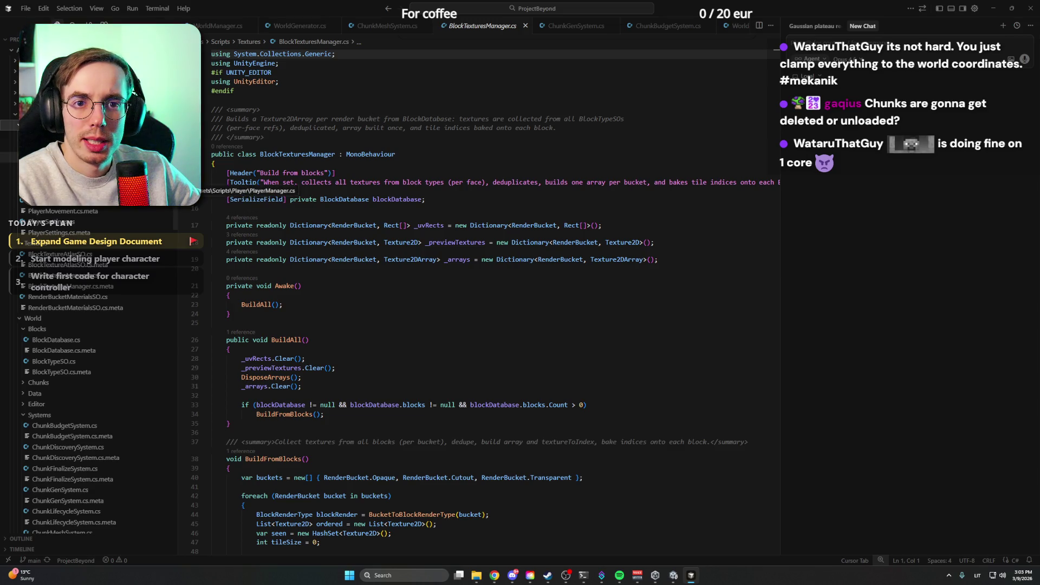
scroll(65, 168, "down", 2)
scroll(65, 168, "down", 5)
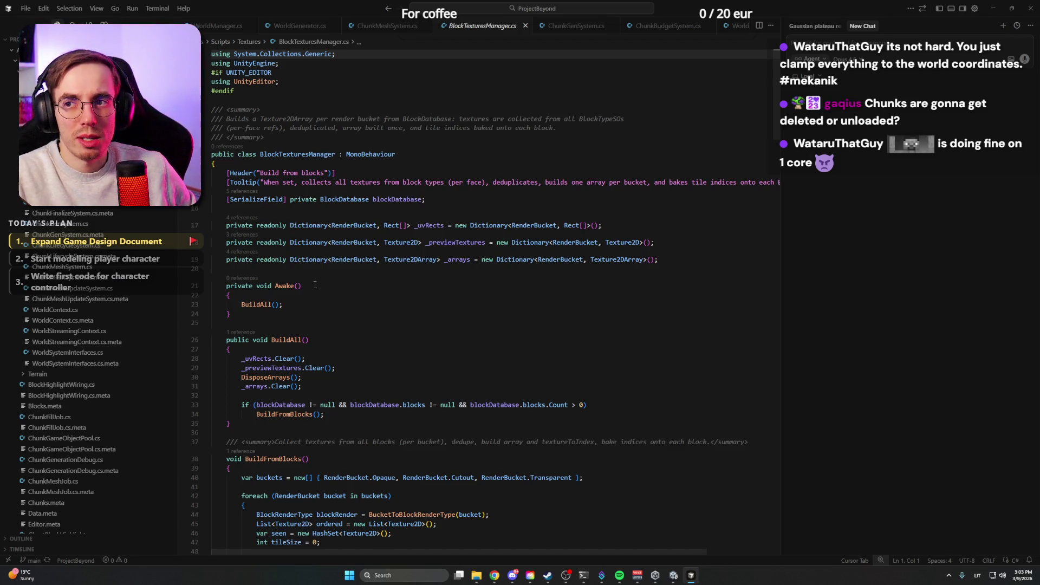
left_click(314, 286)
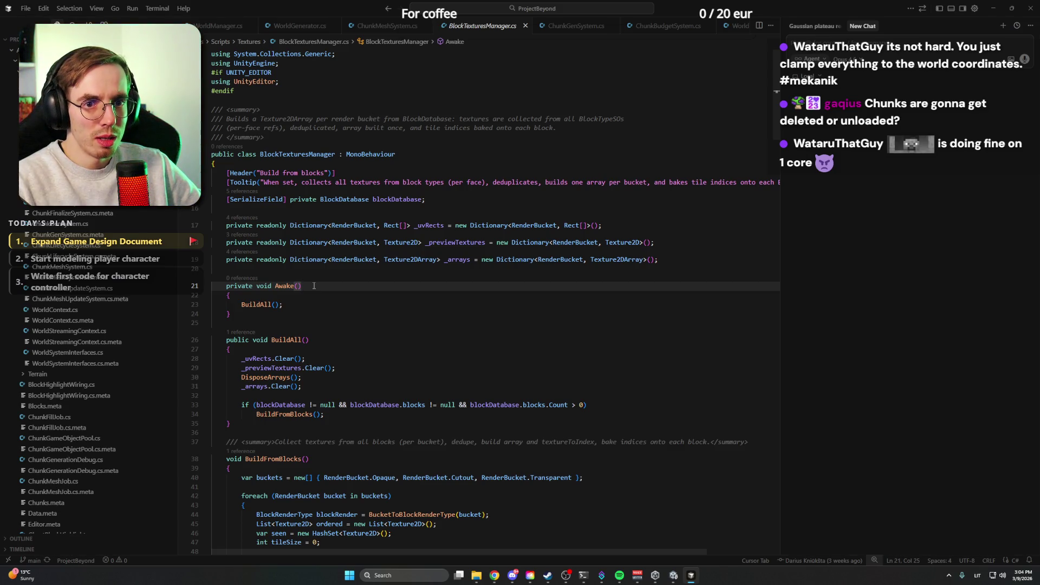
key("ctrl+Tab")
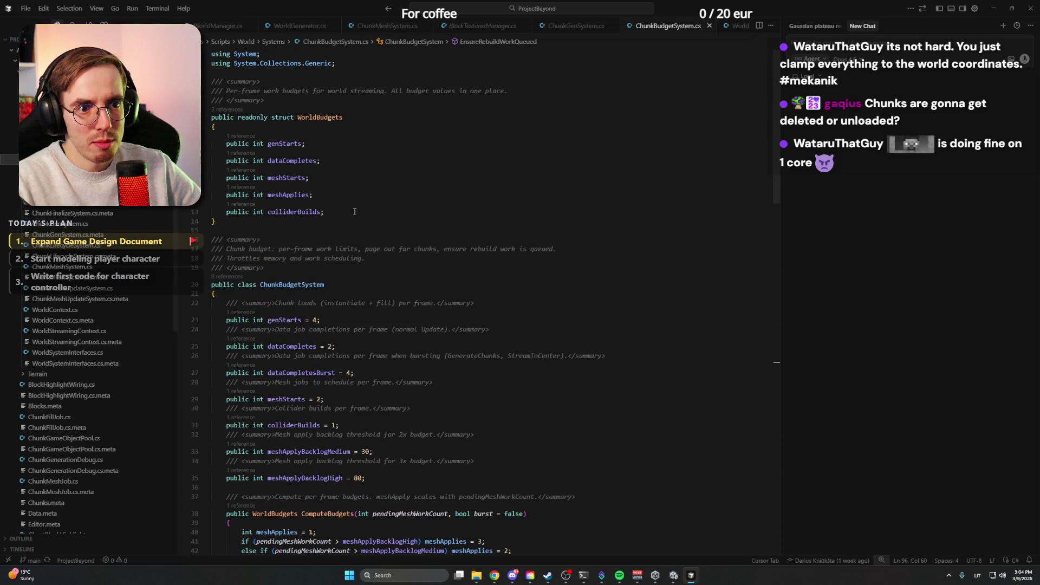
Step: Review the ChunkBudgetSystem class, ComputeBudgets and TryPageOutFarChunks code
scroll(354, 212, "down", 5)
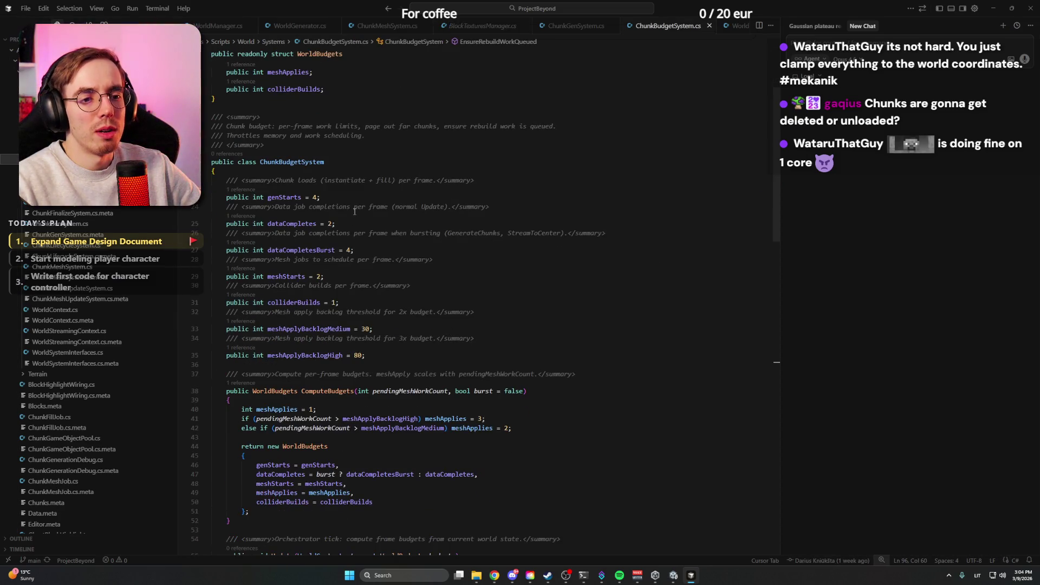
scroll(491, 287, "up", 4)
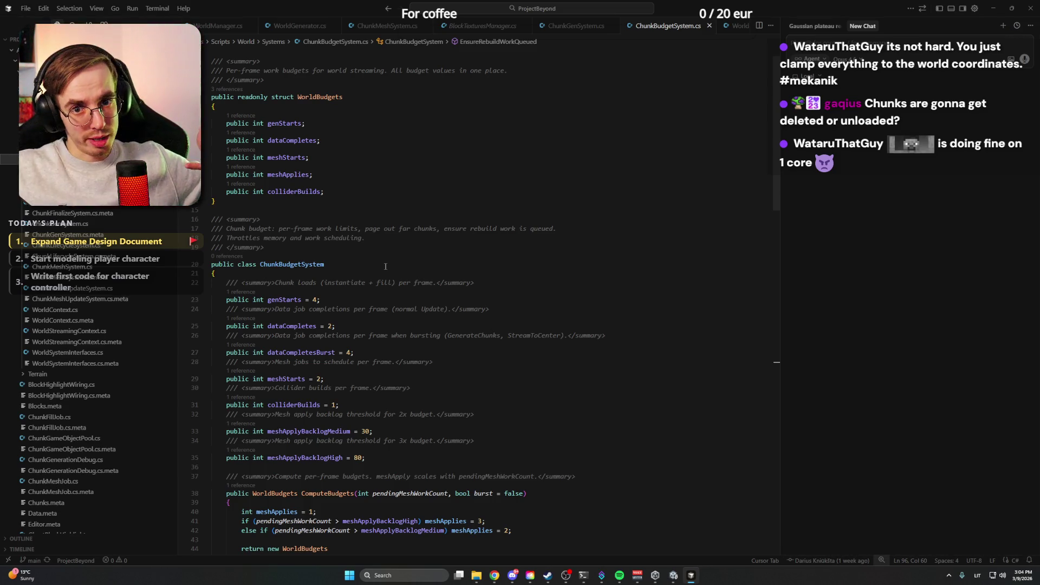
left_click(386, 265)
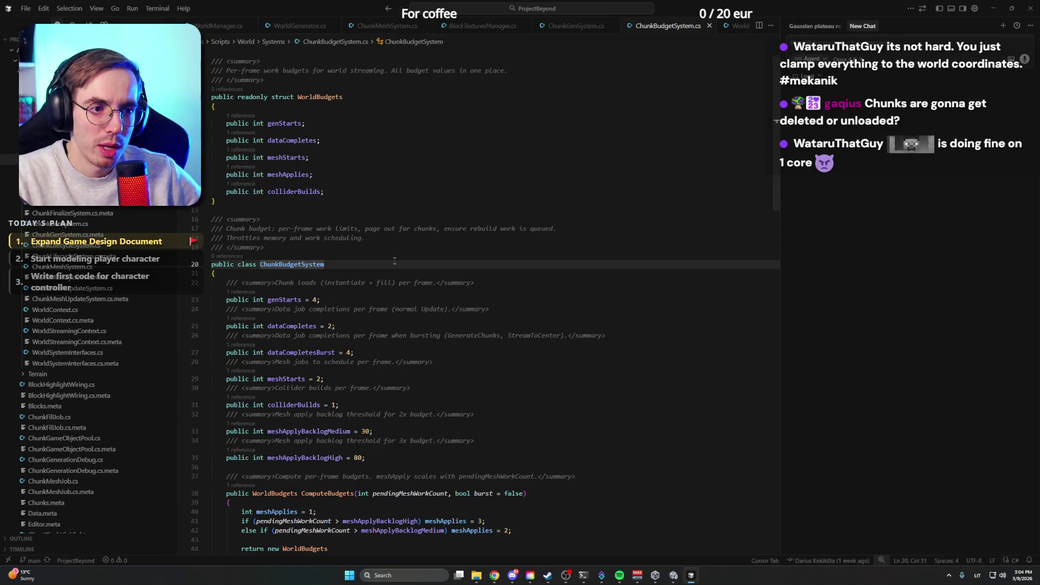
scroll(395, 260, "down", 5)
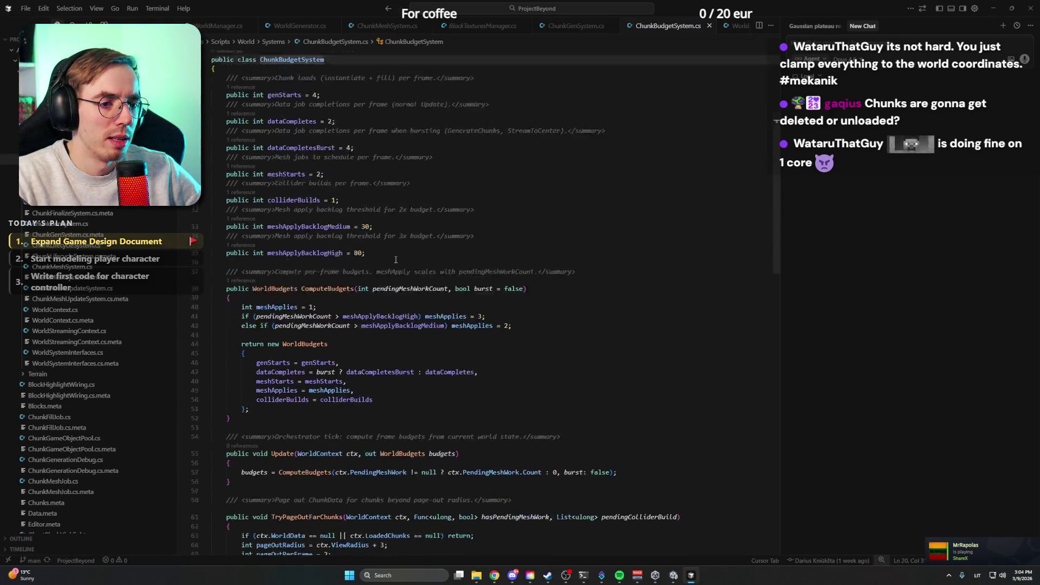
left_click(542, 248)
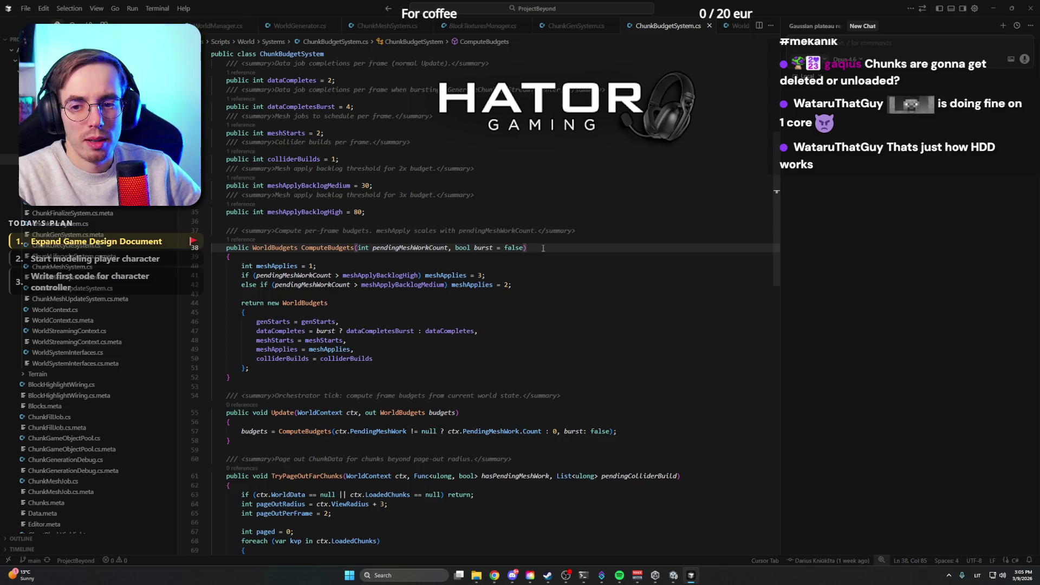
scroll(543, 248, "down", 5)
left_click(697, 251)
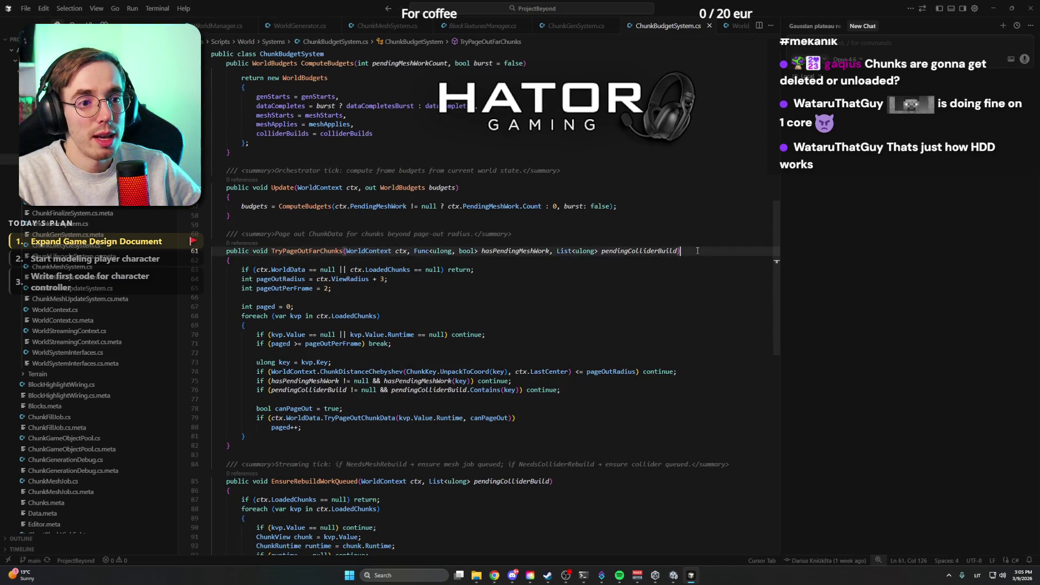
left_click(562, 273)
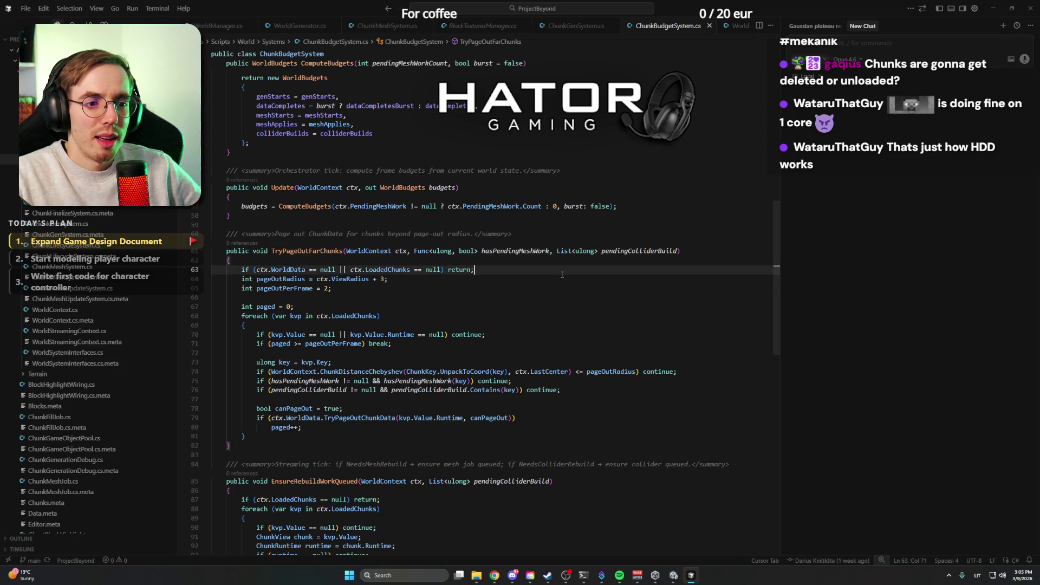
Step: Minimize Cursor and Unity to reveal the Windows desktop
scroll(563, 274, "down", 4)
scroll(562, 273, "up", 3)
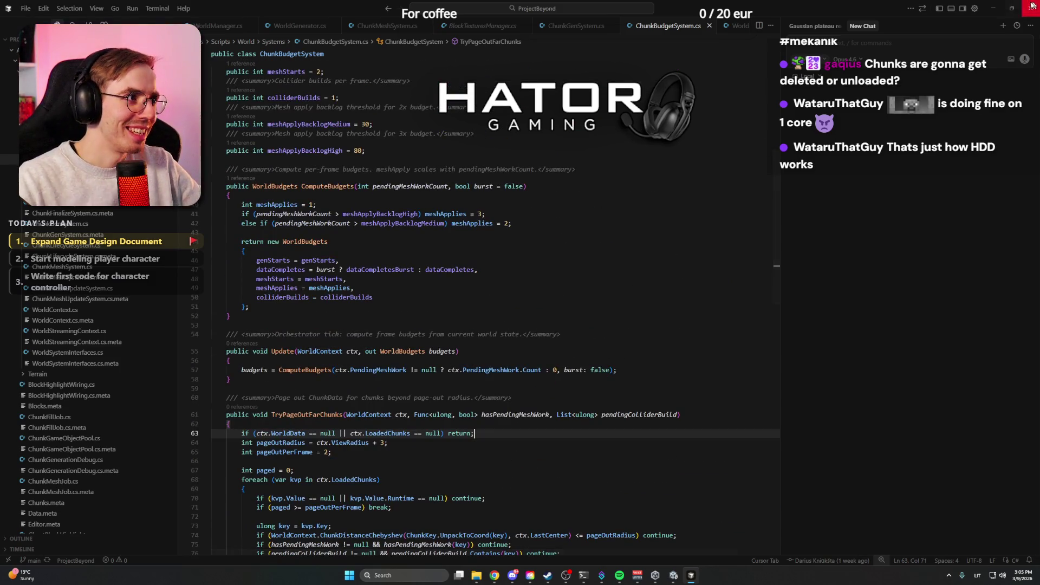
left_click(994, 8)
left_click(994, 9)
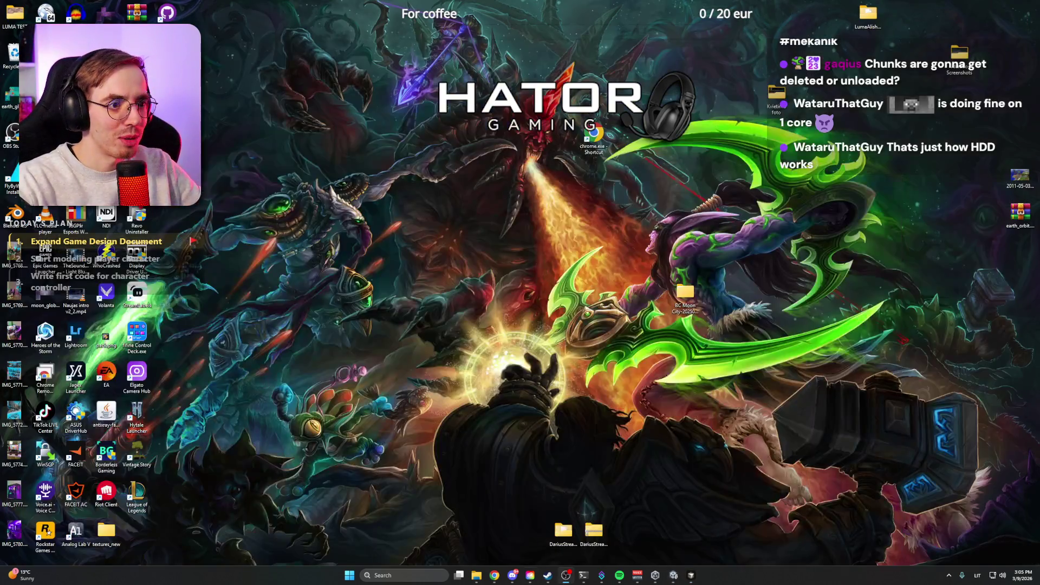
Step: Bring the Notion Gameplay page to the front from Chrome's taskbar window preview
mouse_move(494, 575)
left_click(471, 522)
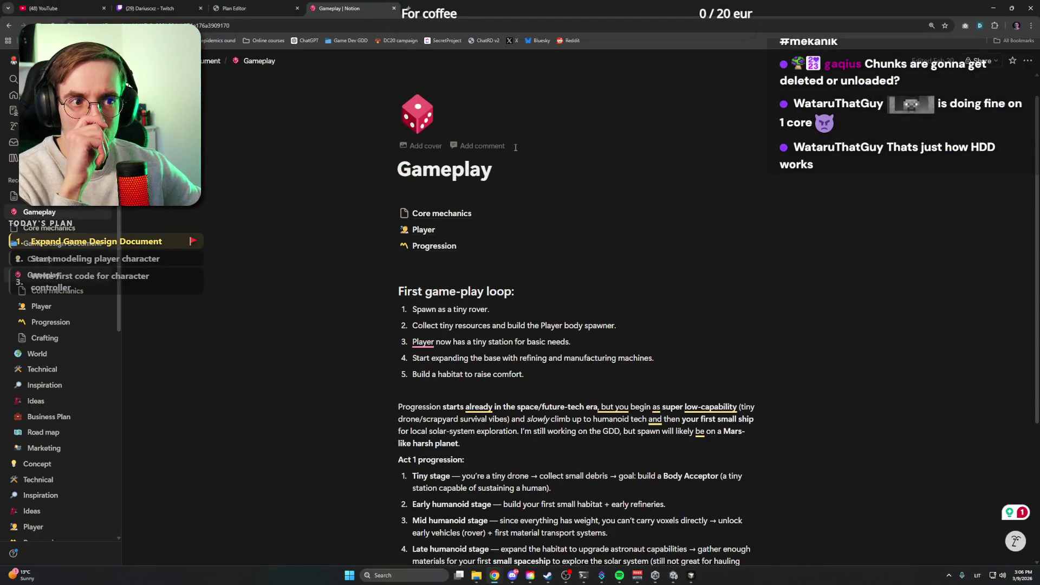
Step: Accept the grammar fix so loop step 3 begins 'The player now has'
scroll(515, 271, "down", 1)
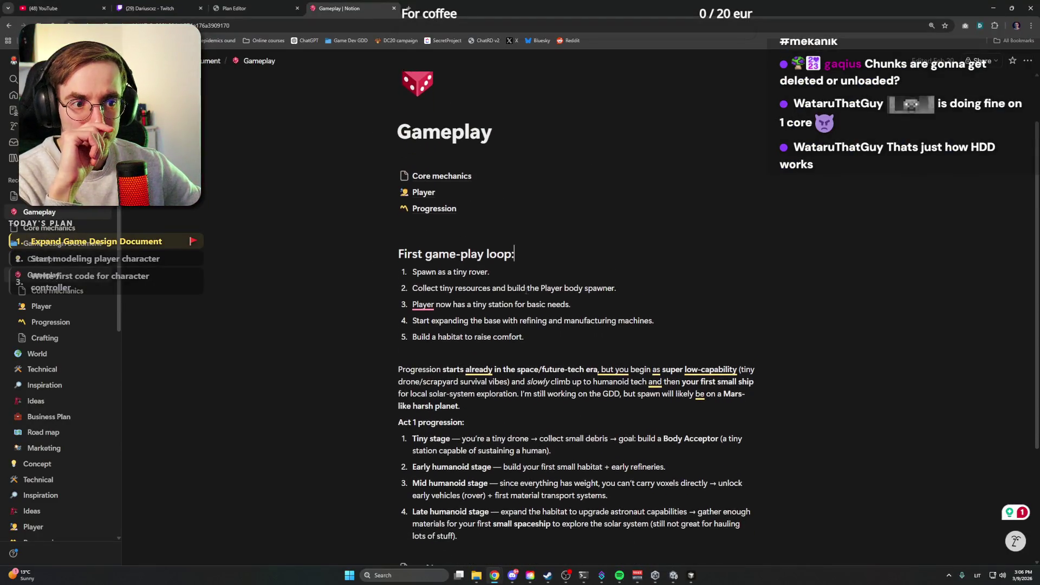
left_click(504, 272)
mouse_move(422, 301)
left_click(429, 332)
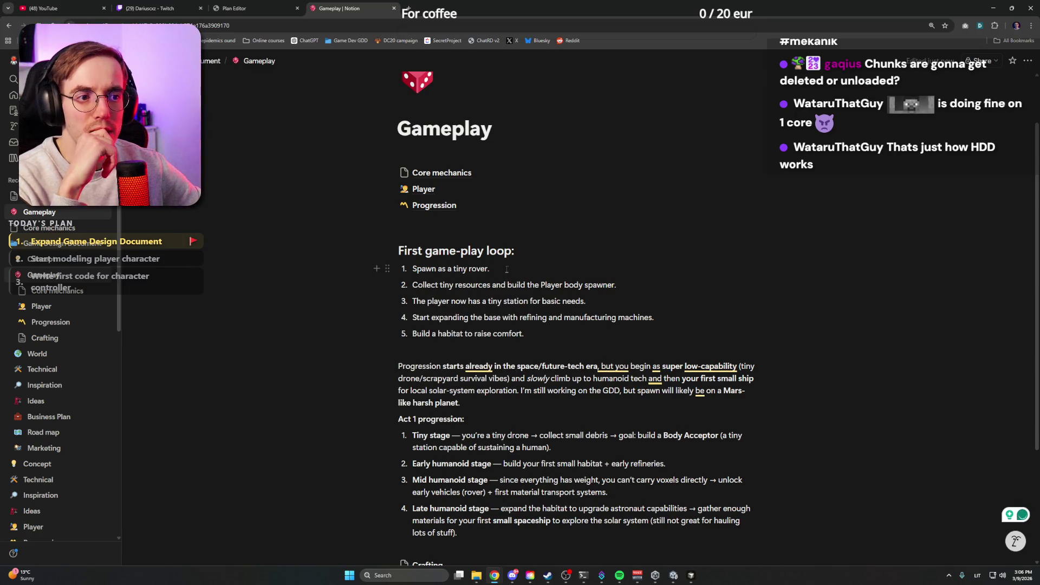
Step: Review the first loop step and the Act 1 progression items through the late humanoid stage
scroll(506, 270, "down", 2)
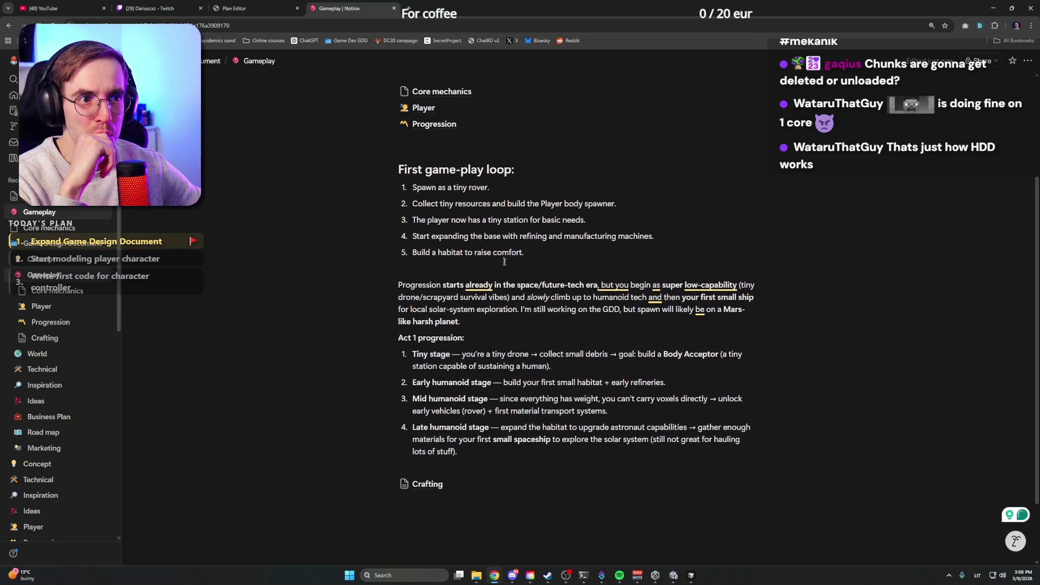
triple_click(513, 188)
left_click(512, 188)
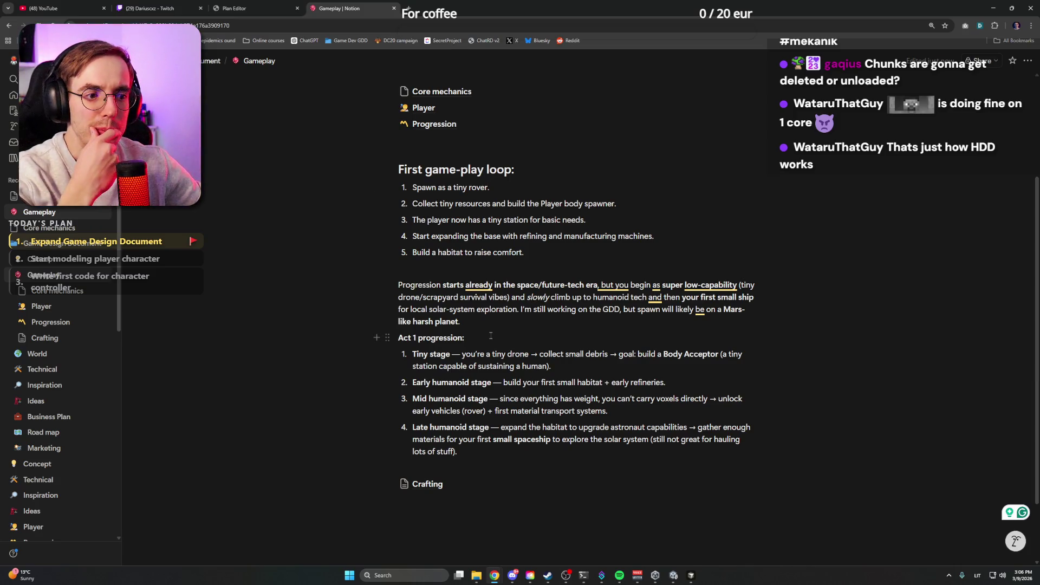
scroll(491, 335, "down", 2)
triple_click(493, 257)
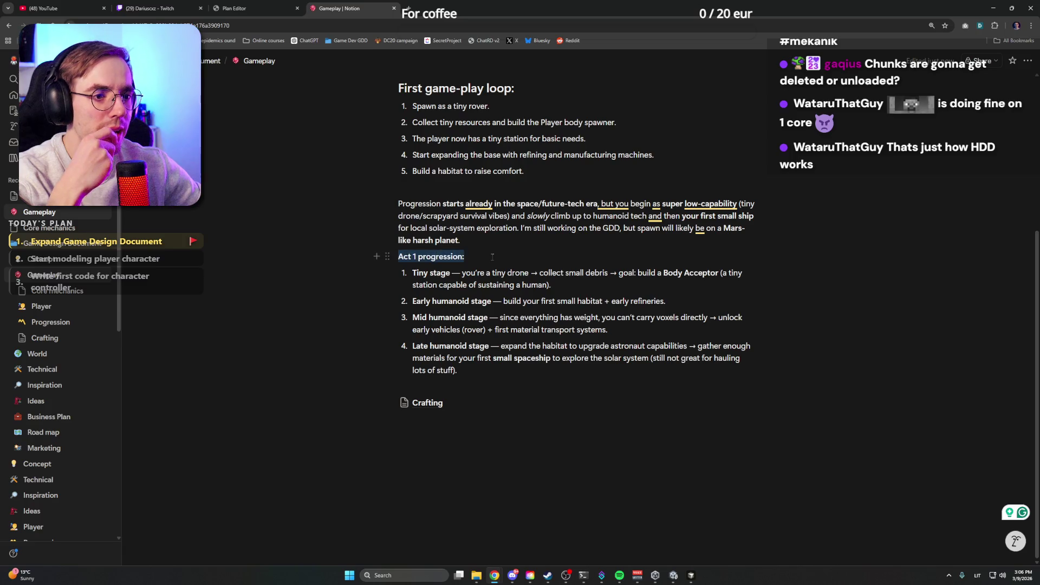
left_click(564, 279)
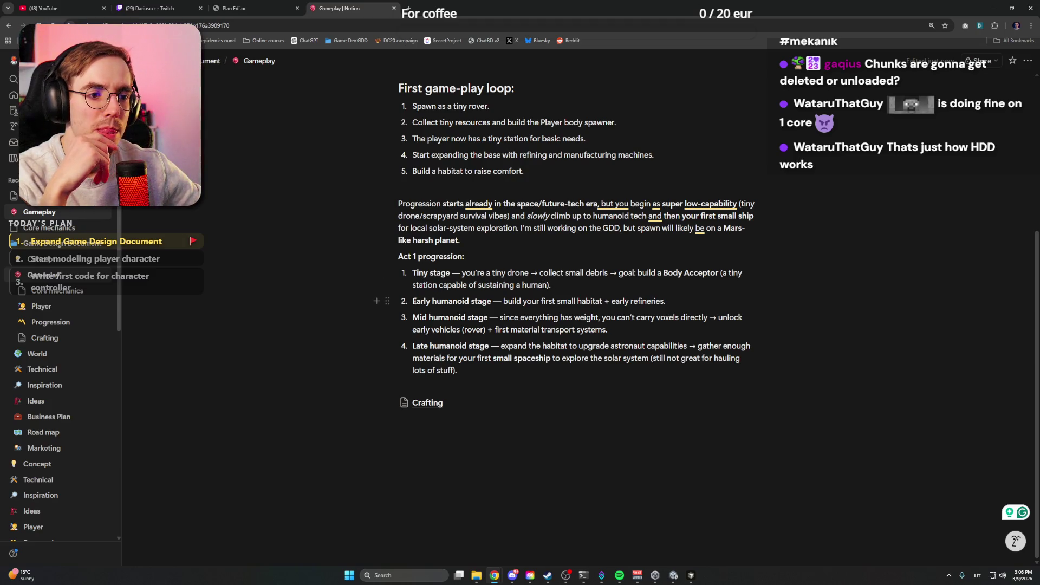
left_click_drag(413, 301, 674, 302)
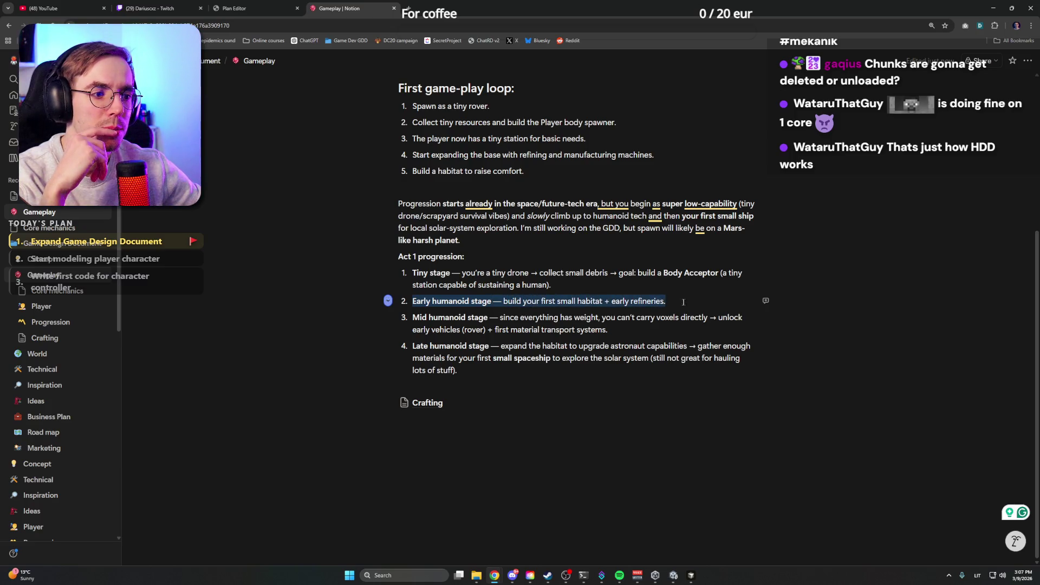
left_click(686, 303)
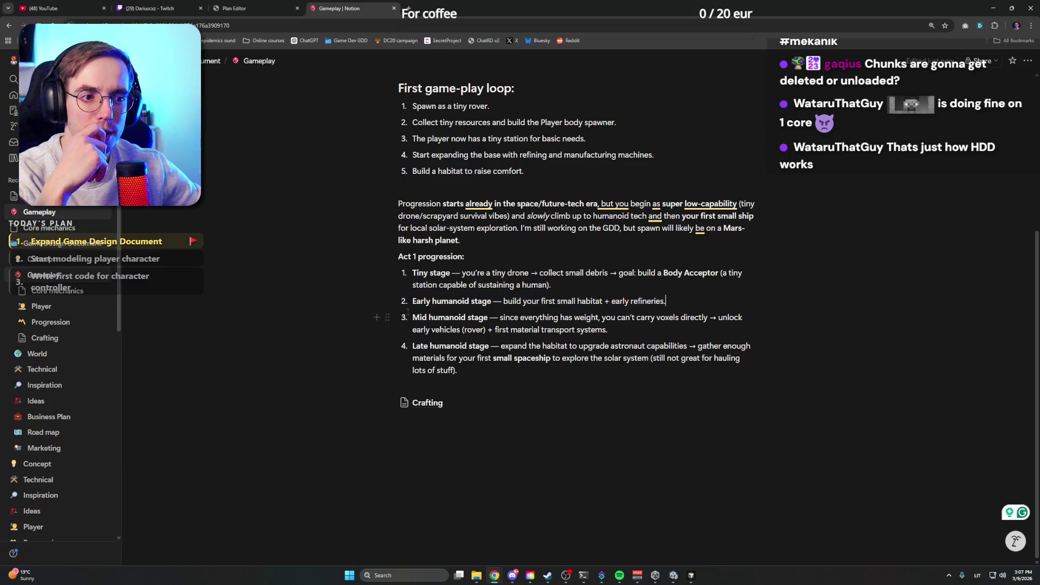
left_click_drag(402, 318, 658, 328)
left_click(657, 328)
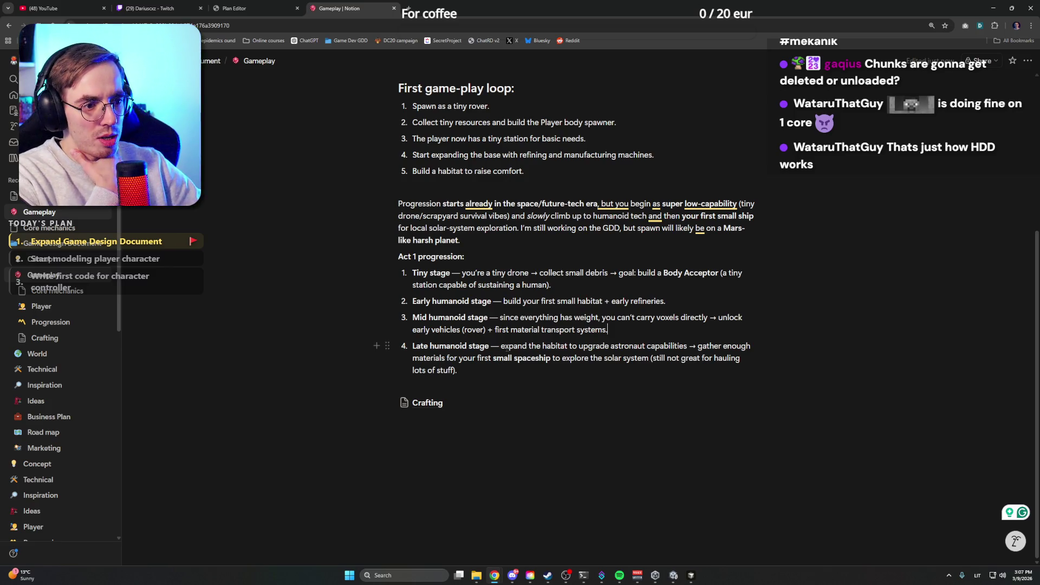
left_click(589, 369)
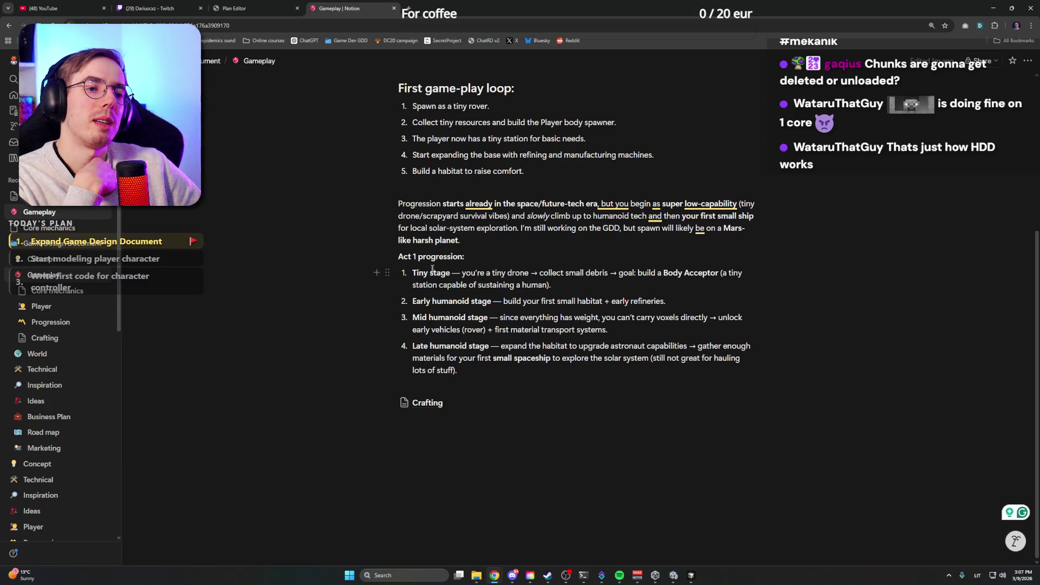
mouse_move(413, 272)
left_mouse_down()
mouse_move(541, 303)
mouse_move(513, 370)
left_mouse_up()
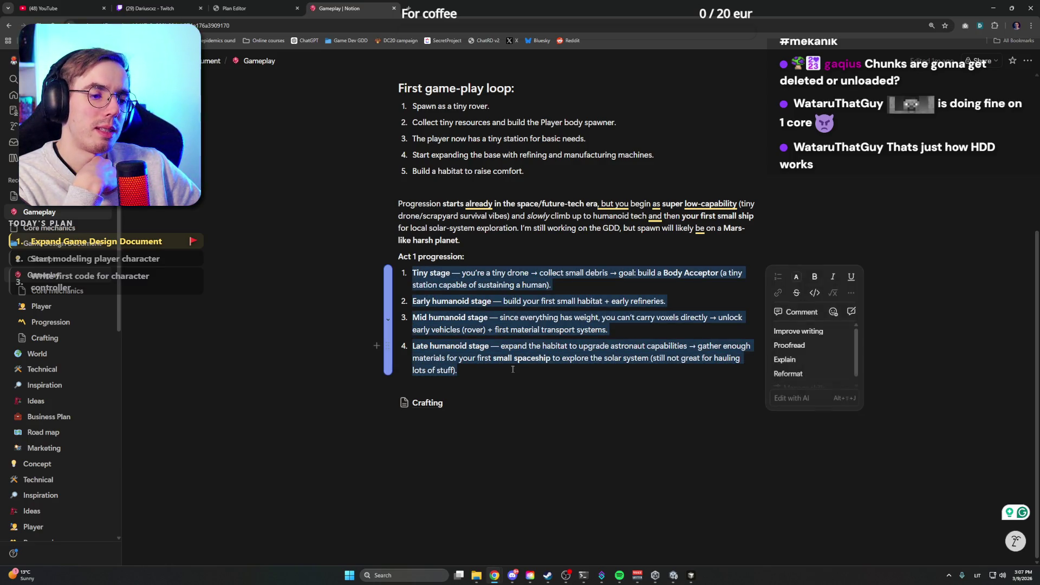
left_click(513, 370)
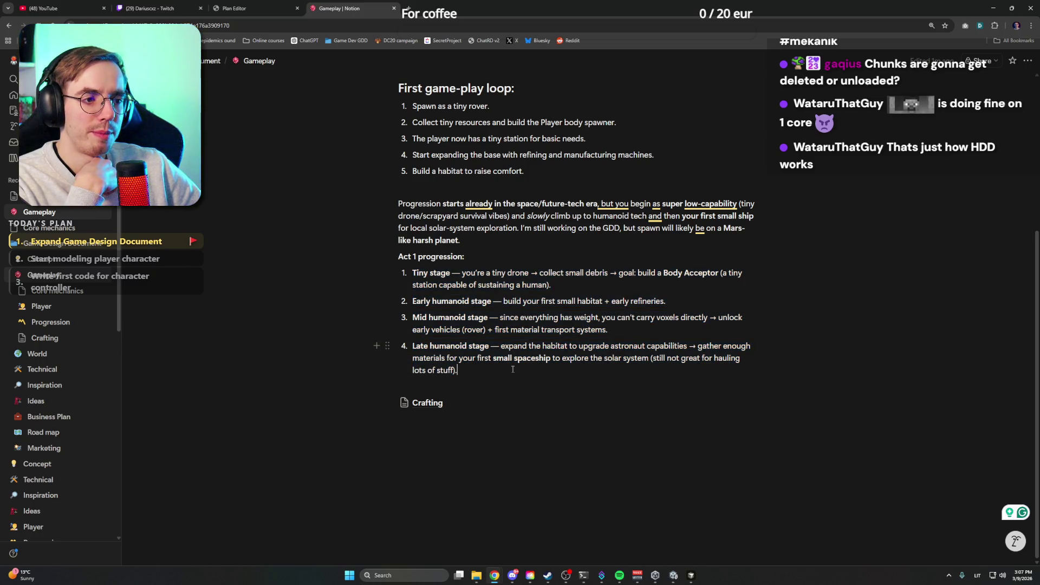
left_click_drag(470, 273, 609, 273)
left_click(608, 273)
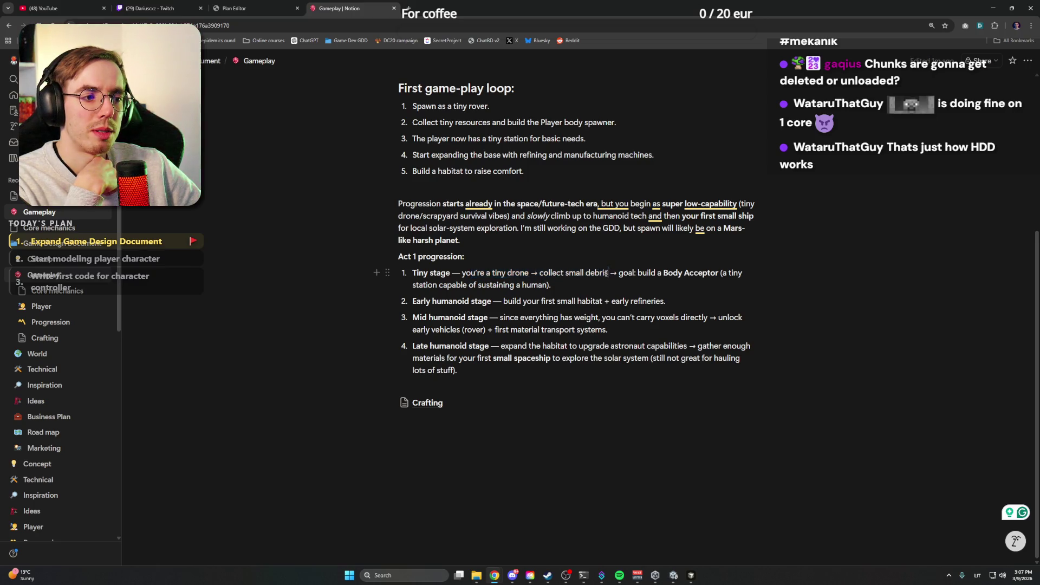
double_click(595, 273)
right_click(617, 286)
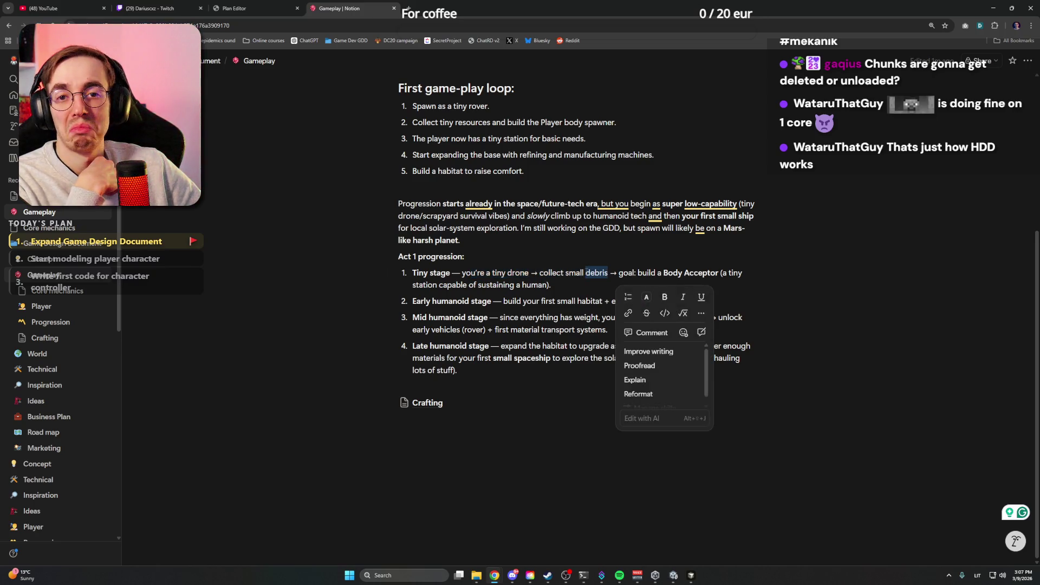
left_click(586, 272)
right_click(596, 272)
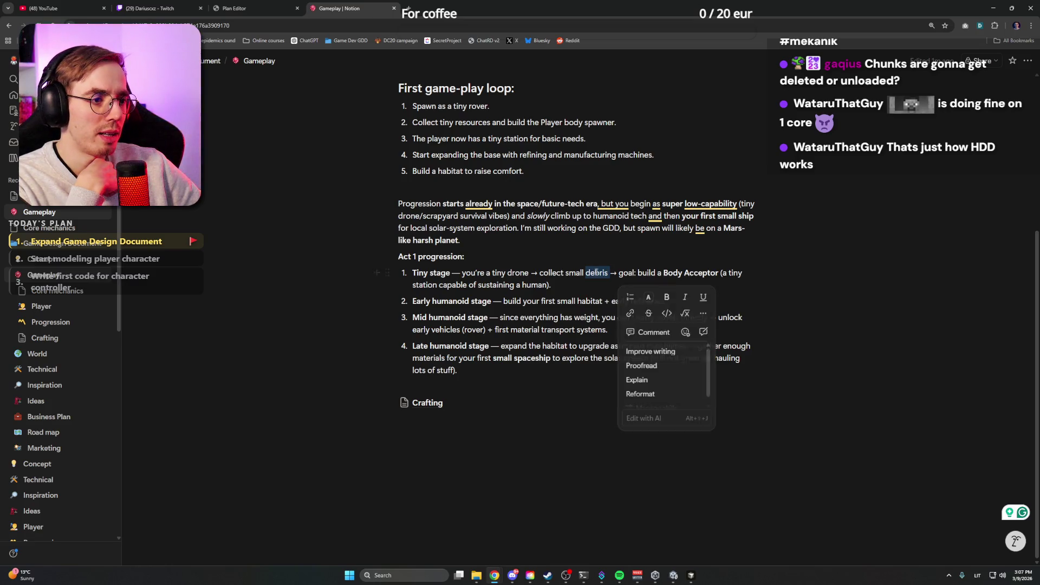
left_click(588, 273)
double_click(587, 272)
right_click(595, 271)
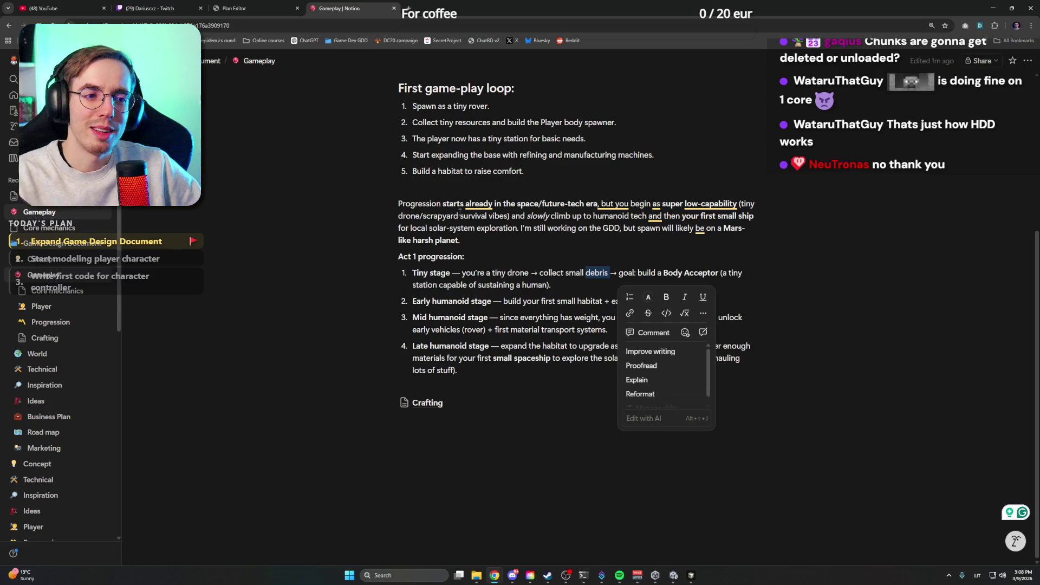
left_click(516, 246)
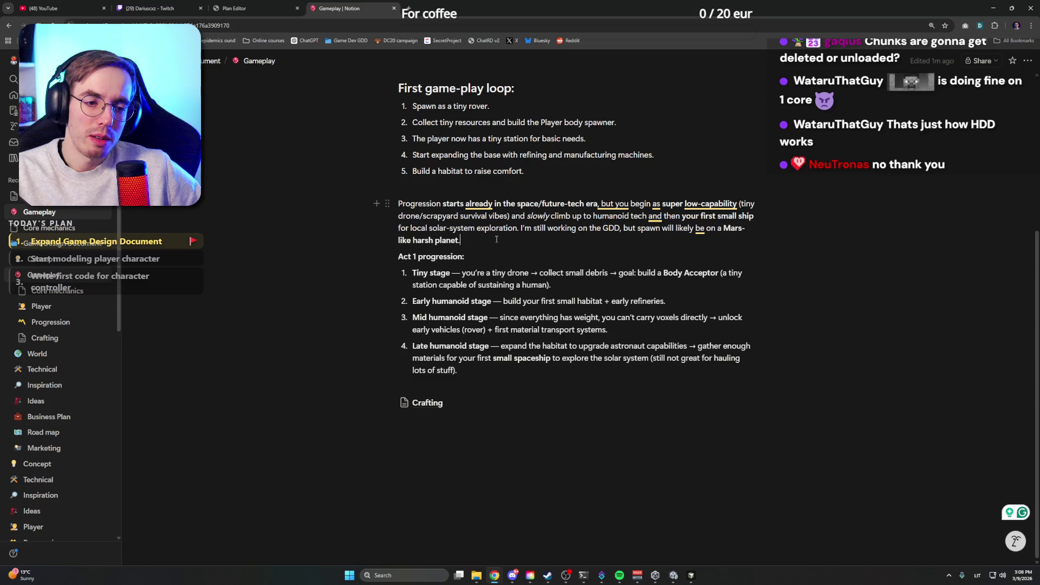
left_click(437, 407)
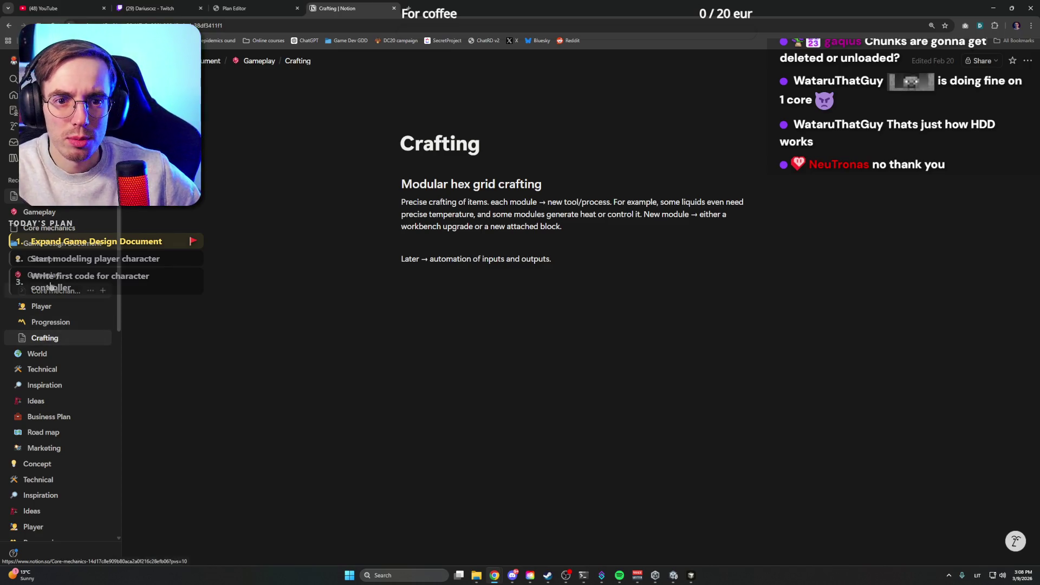
left_click(46, 248)
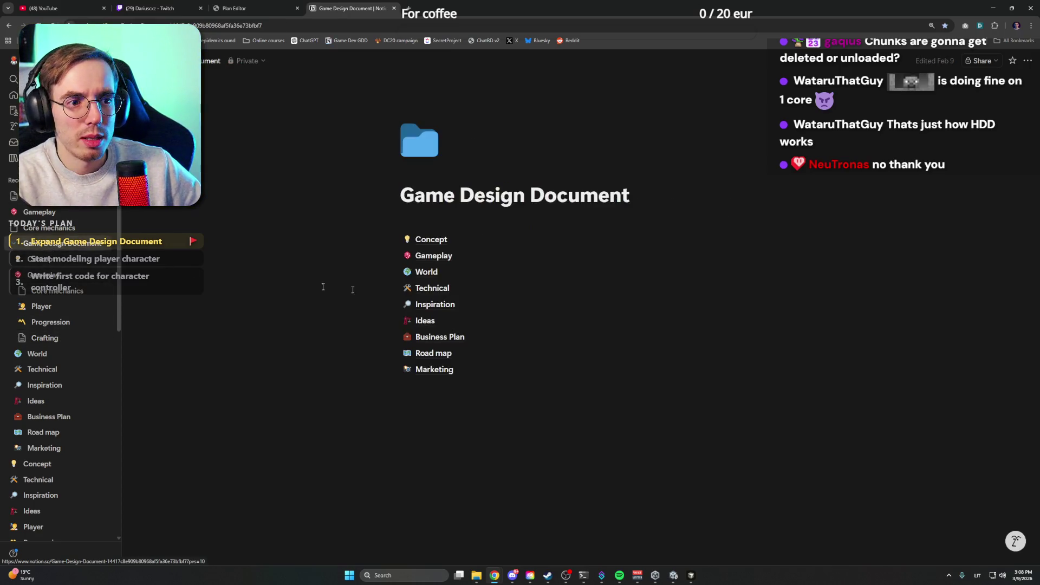
left_click(434, 275)
left_click(431, 271)
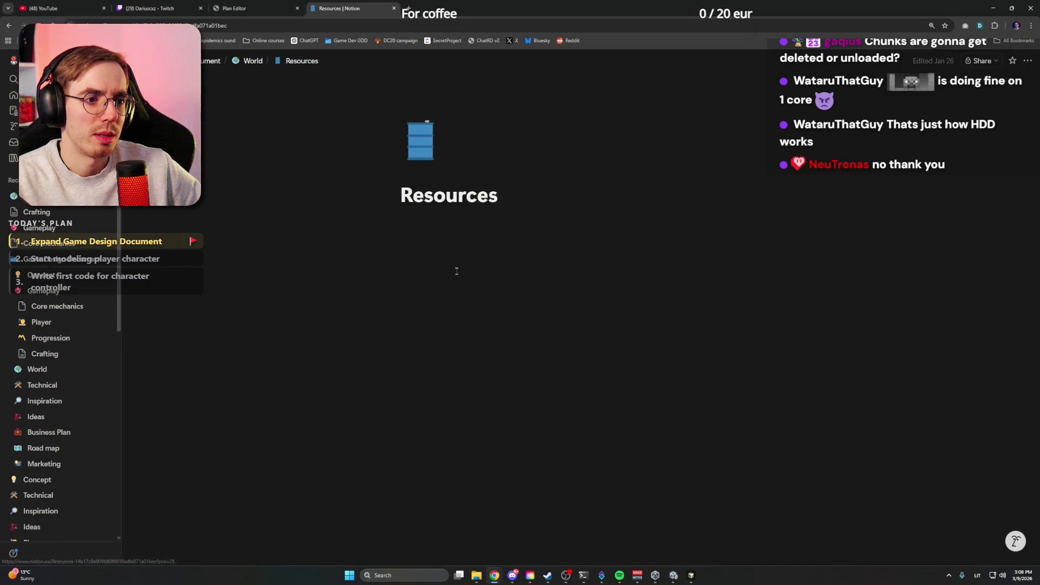
left_click(443, 224)
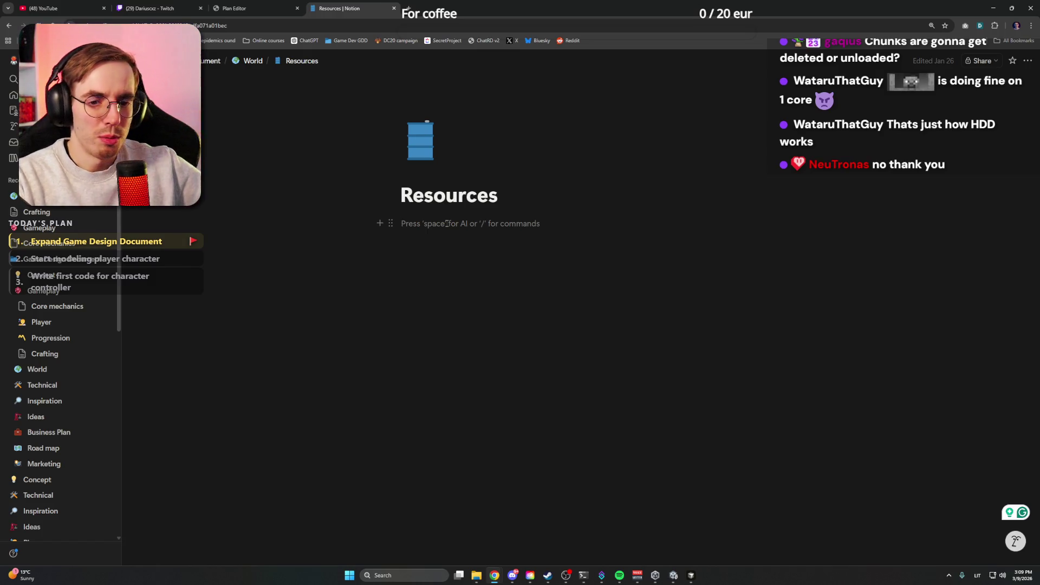
left_click(15, 369)
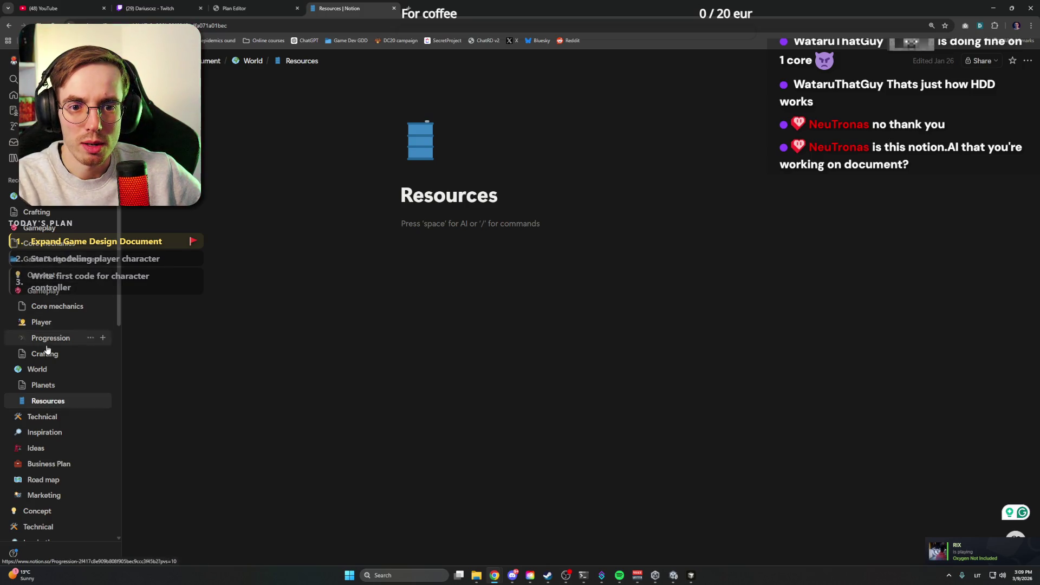
left_click(49, 291)
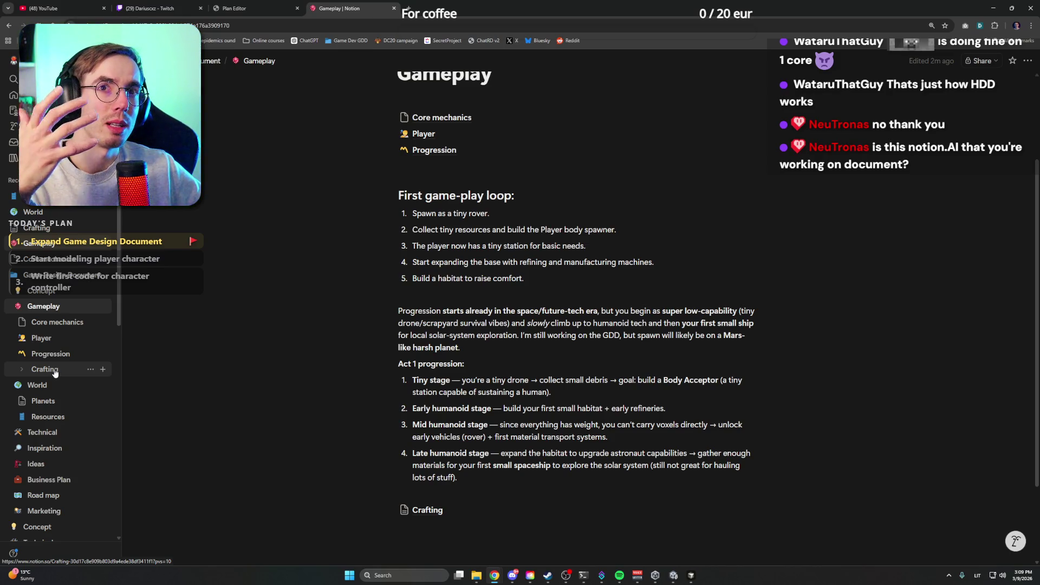
Step: Open the empty Resources page under World, then switch over to Discord
scroll(455, 388, "down", 2)
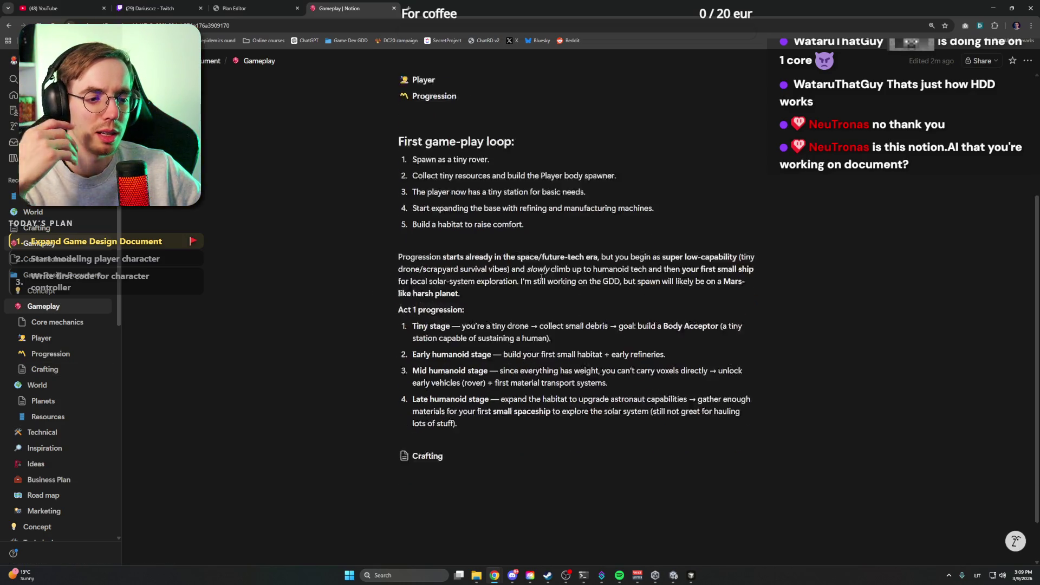
left_click(455, 388)
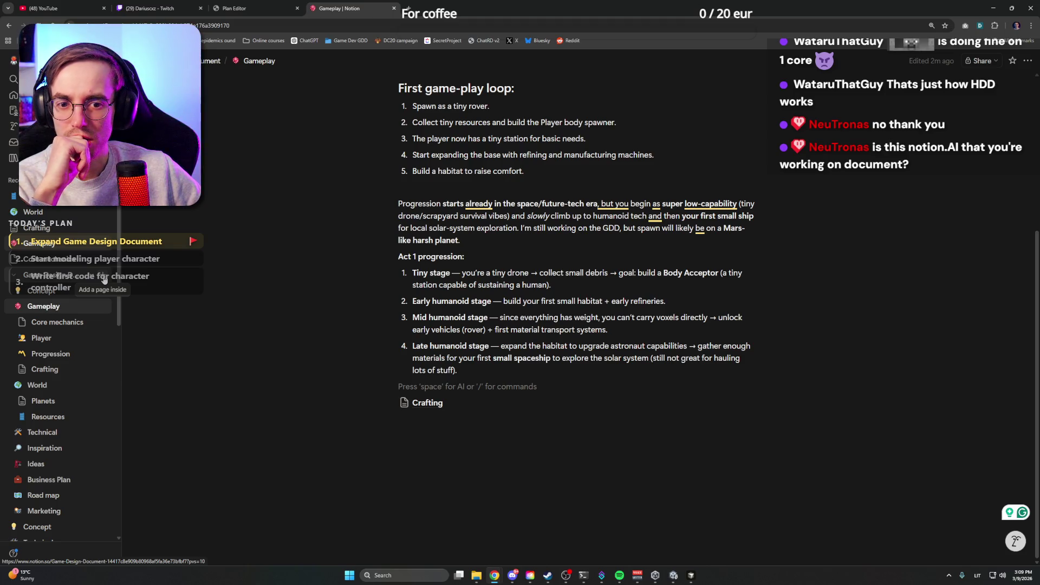
left_click(42, 401)
left_click(46, 417)
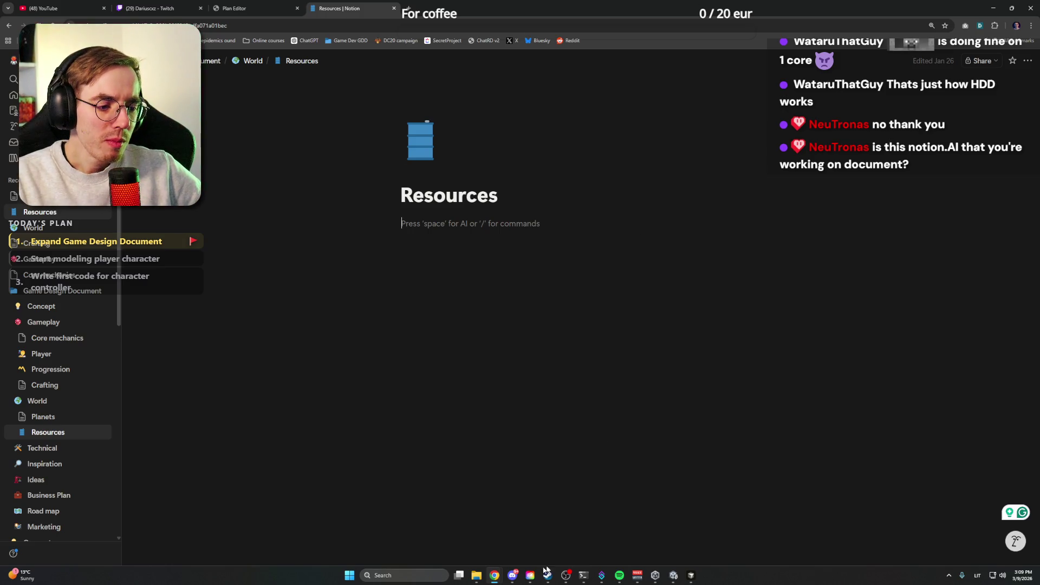
left_click(515, 577)
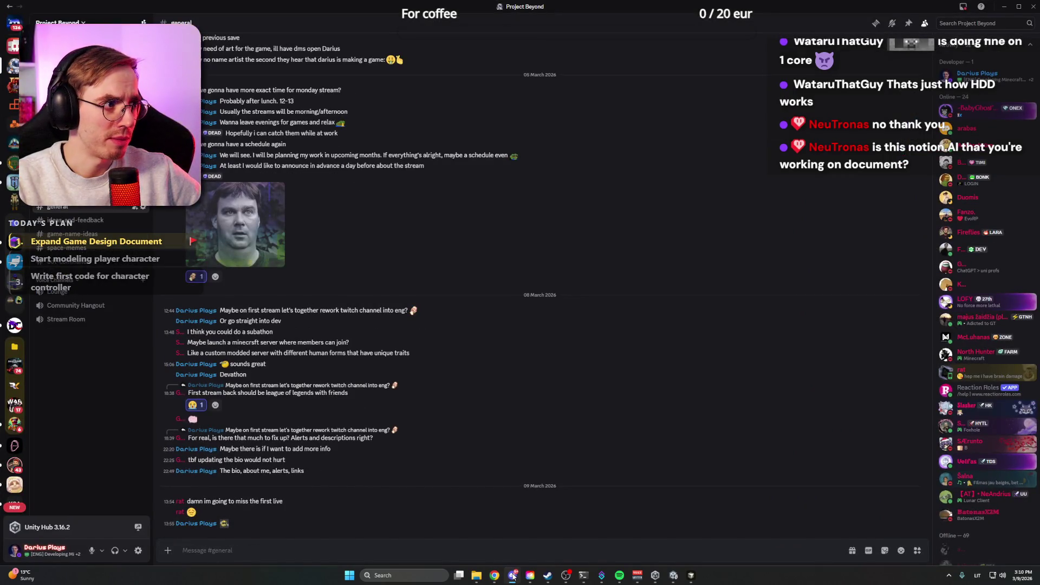
left_click(512, 577)
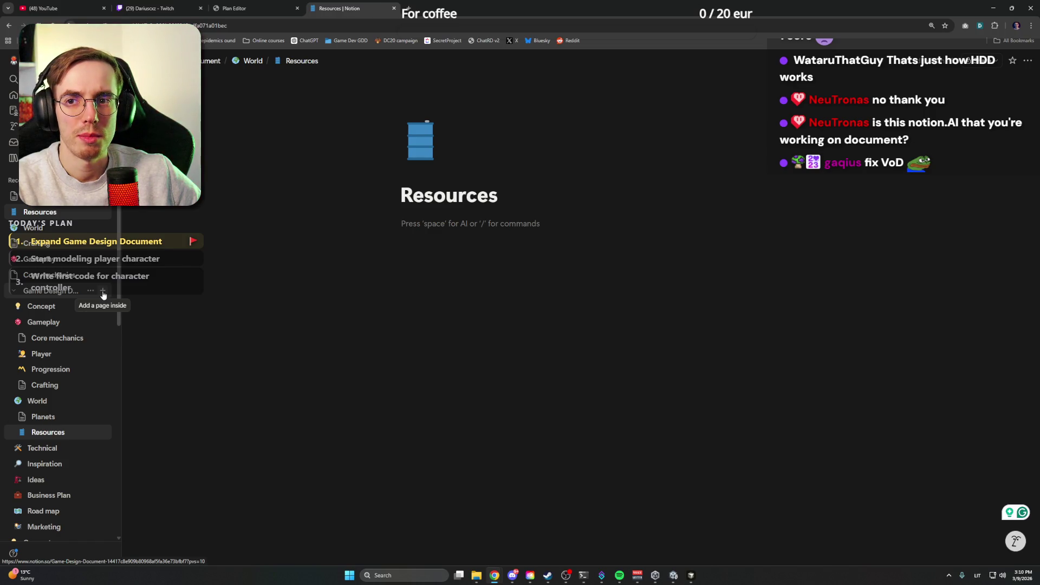
Step: Visit Gameplay, then return to the Game Design Document page listing Concept, Gameplay, World and more
left_click(62, 291)
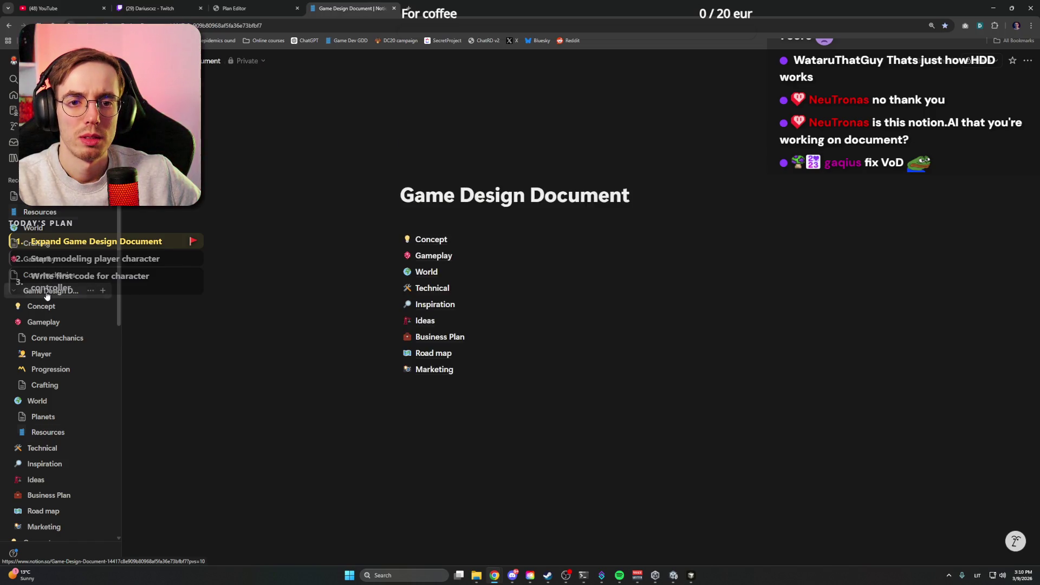
left_click(436, 255)
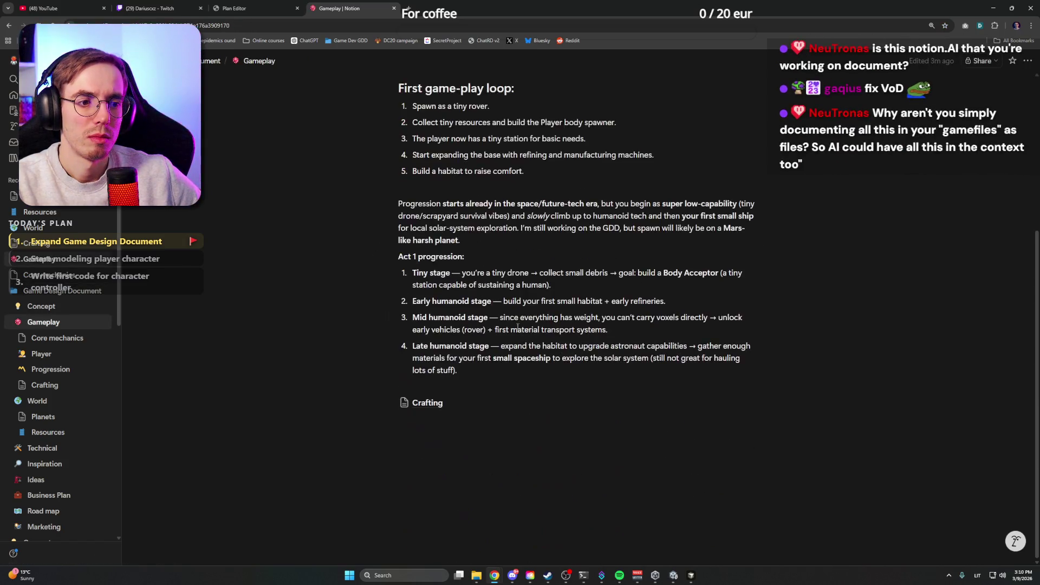
scroll(544, 313, "down", 5)
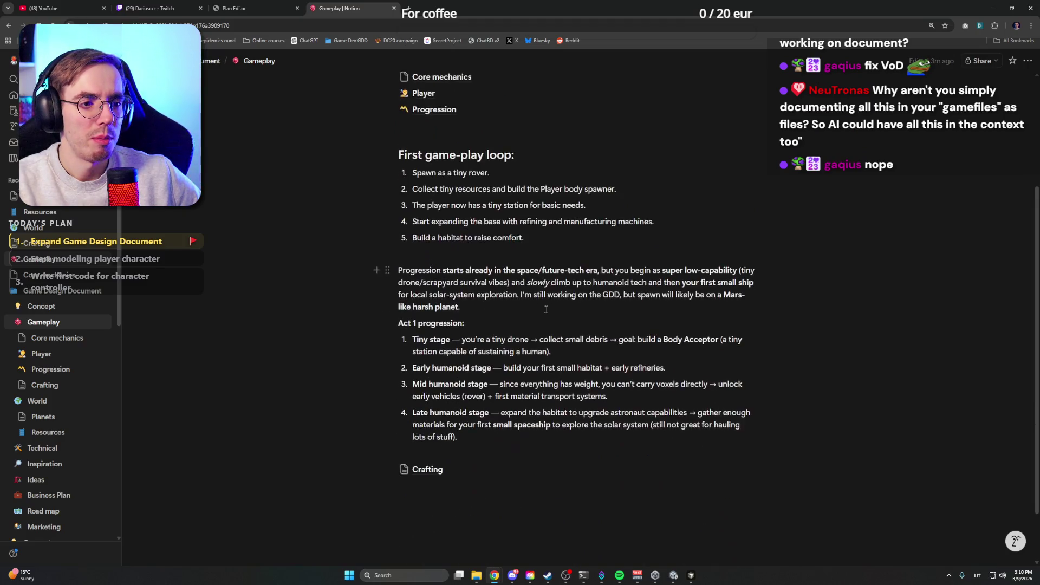
left_click(541, 382)
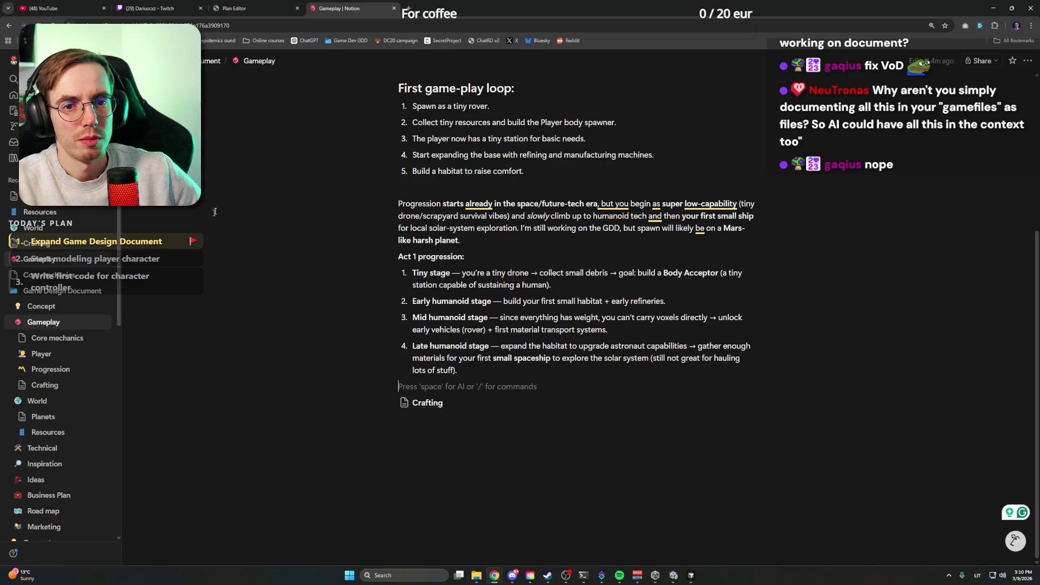
left_click(48, 294)
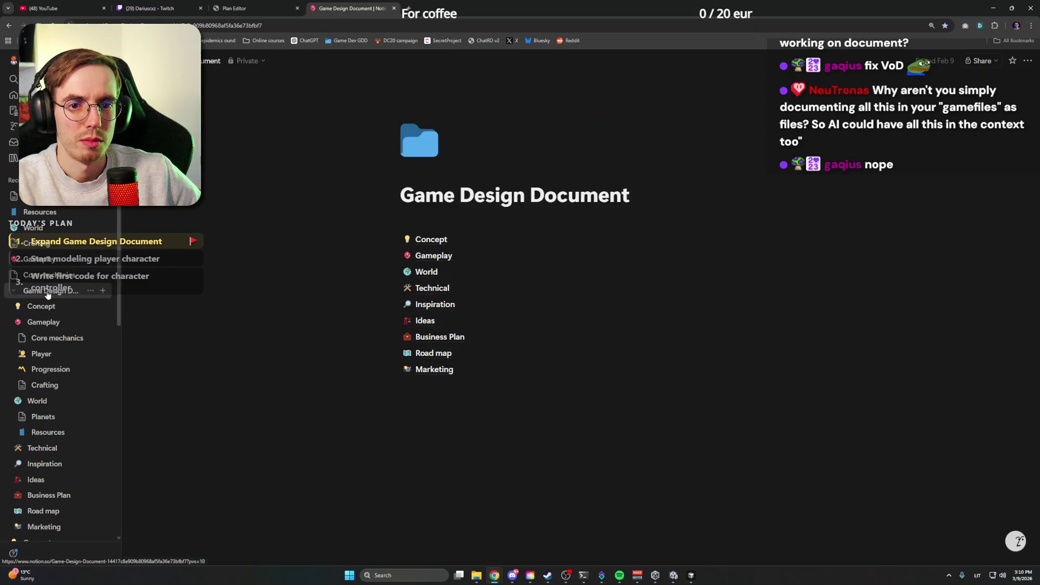
scroll(52, 279, "up", 2)
scroll(52, 279, "down", 3)
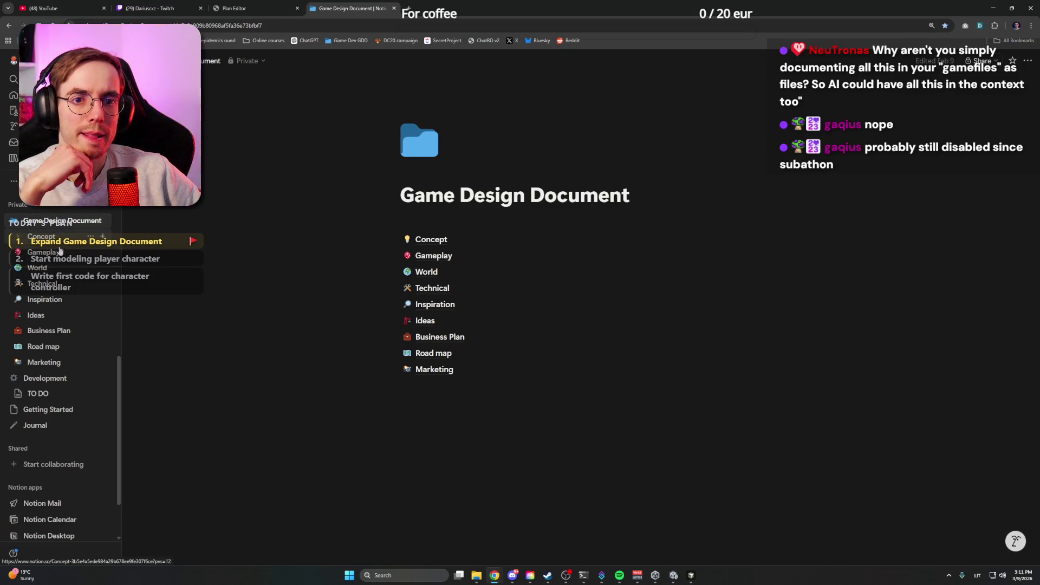
Step: Insert a table of contents below the Progression link on the Gameplay page
left_click(60, 256)
scroll(478, 392, "down", 4)
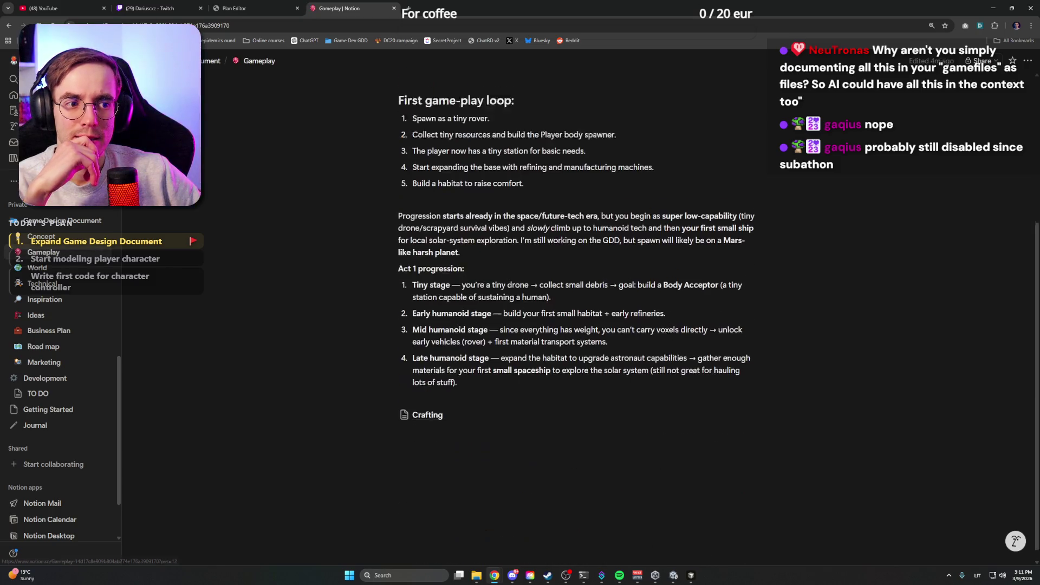
scroll(487, 283, "up", 5)
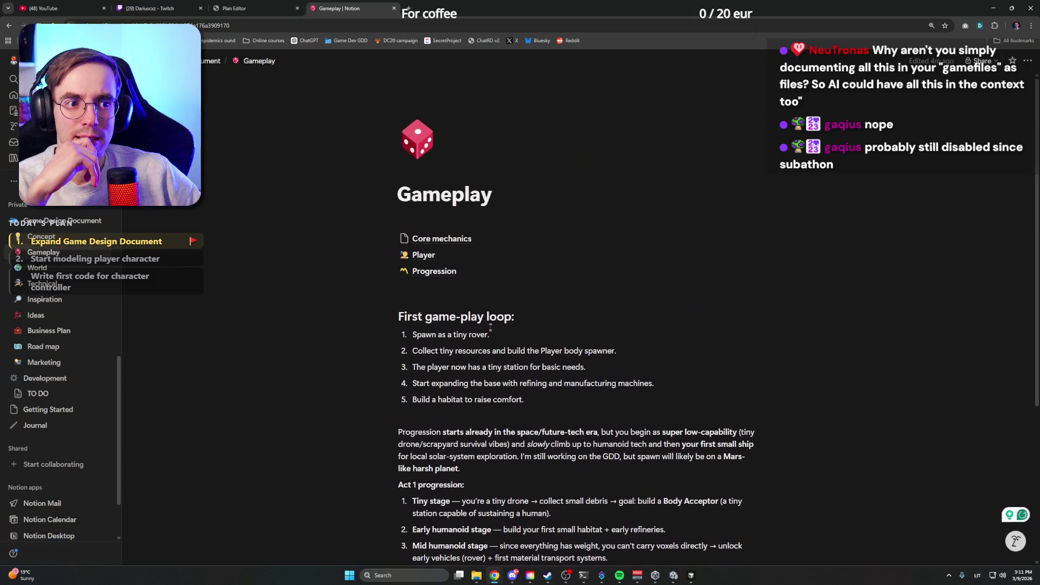
left_click(455, 287)
key("Return")
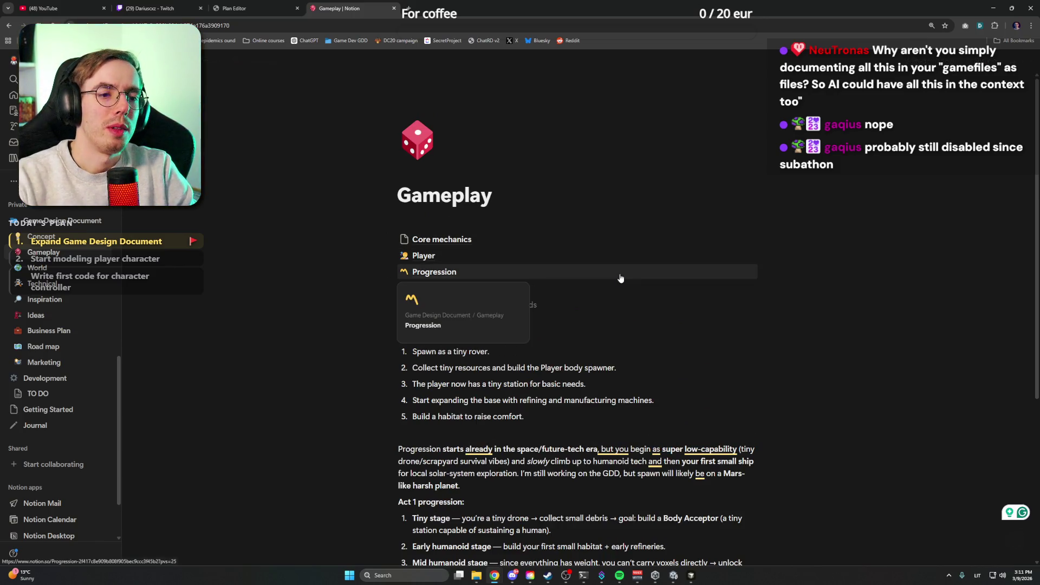
type("/table")
key("Down")
key("Return")
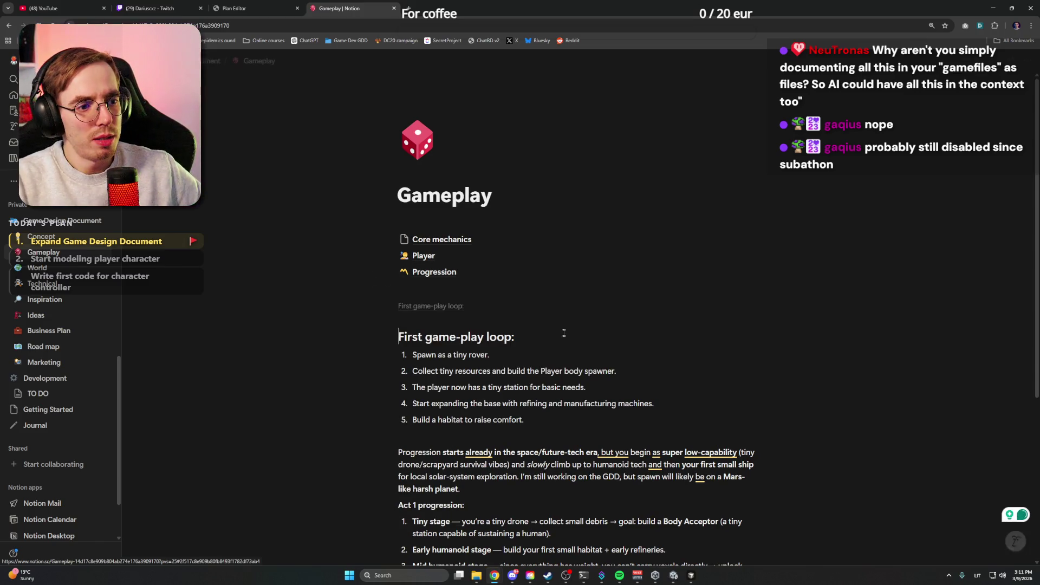
Step: Colour the 'First game-play loop:' heading orange
scroll(488, 317, "down", 3)
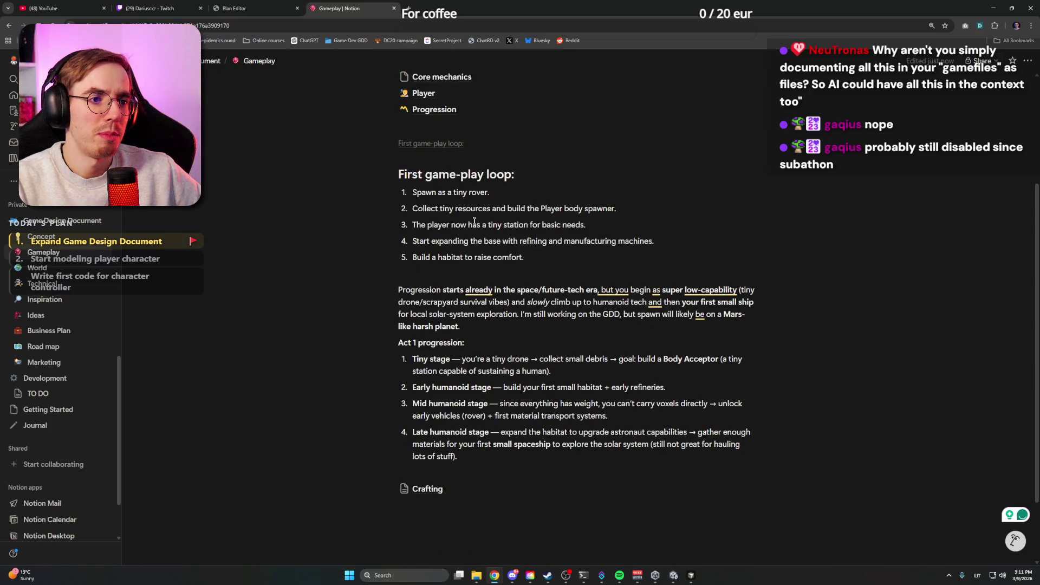
left_click_drag(399, 174, 514, 175)
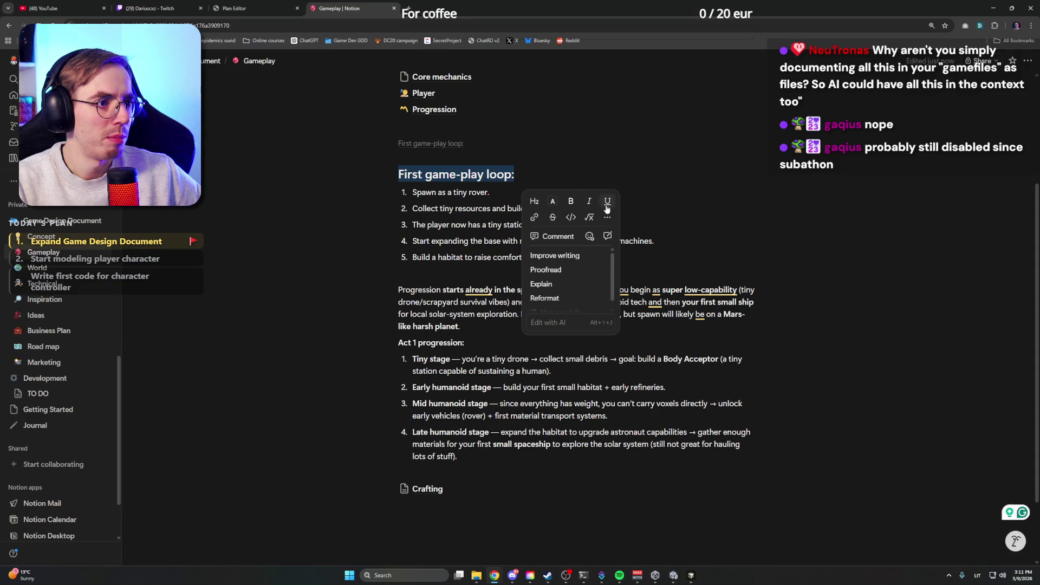
left_click(553, 205)
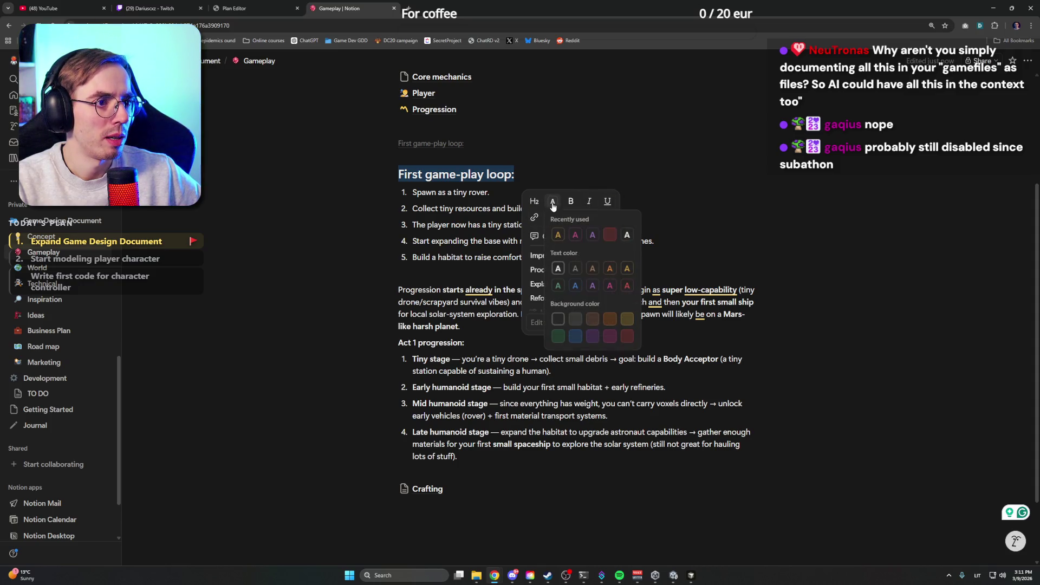
left_click(573, 288)
left_click(528, 178)
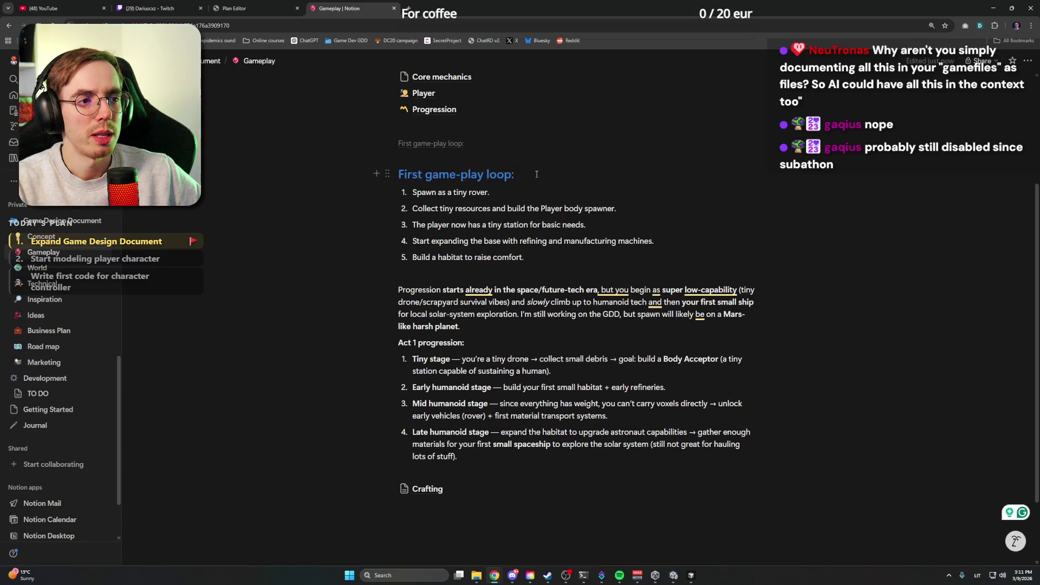
left_click_drag(536, 174, 398, 174)
left_click(553, 201)
left_click(575, 234)
left_click(531, 173)
Step: Add an 'Items' Heading 1 below the Act 1 list
scroll(513, 385, "down", 3)
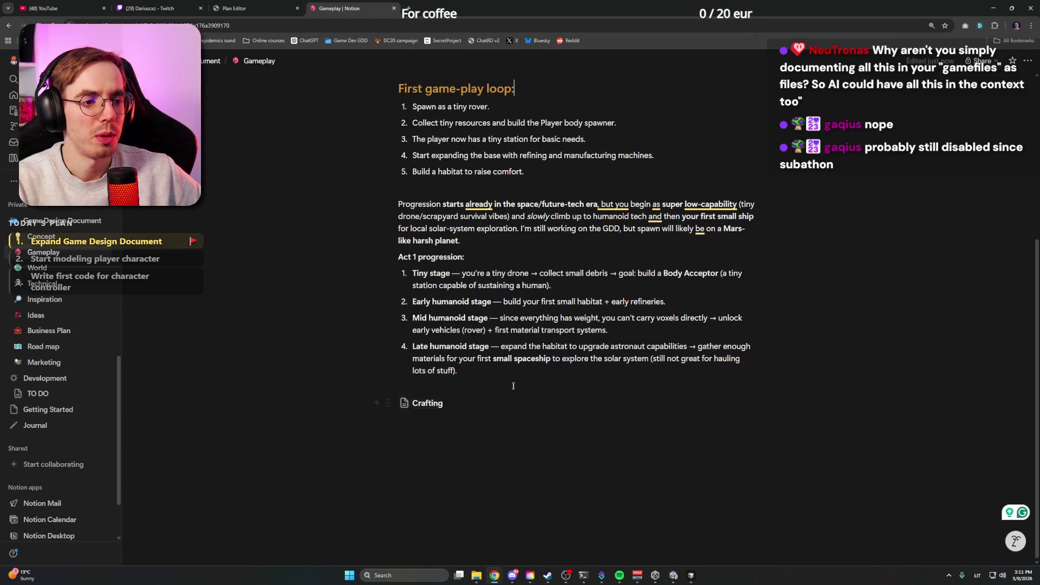
key("Return")
key("Return")
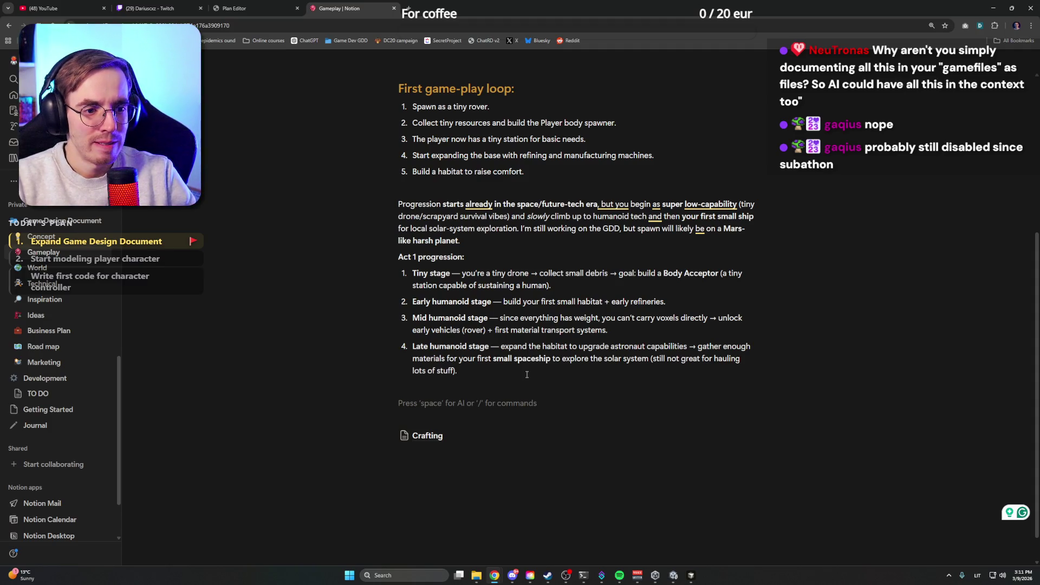
type("Items")
key("ctrl+a")
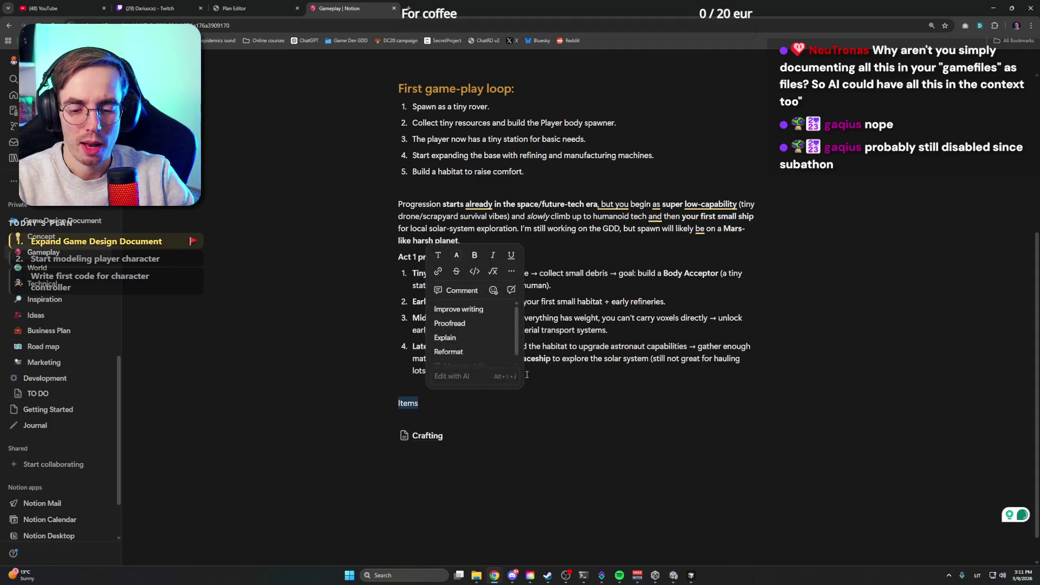
key("ctrl+alt+1")
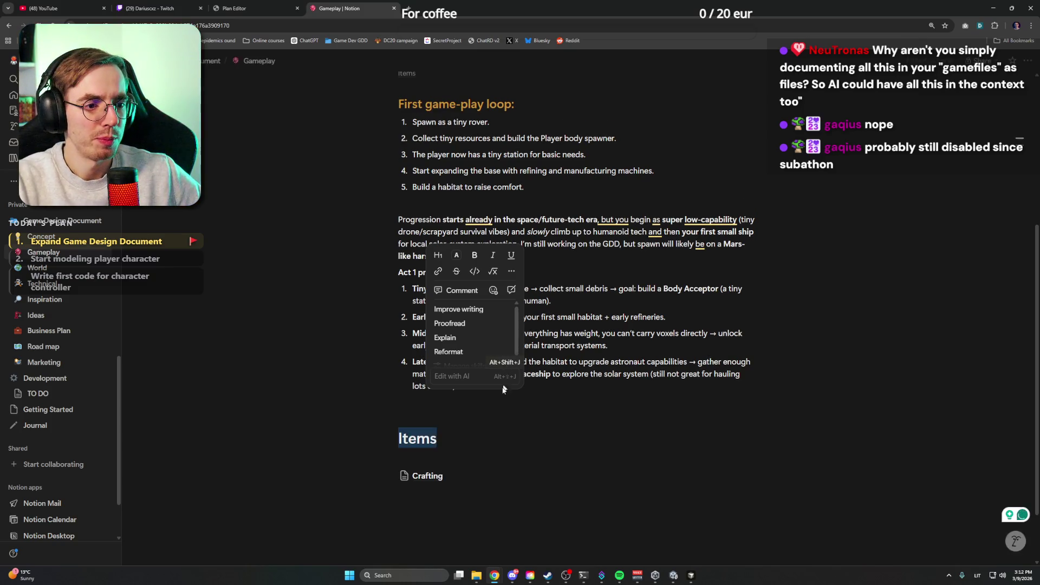
scroll(524, 374, "up", 3)
scroll(458, 388, "down", 4)
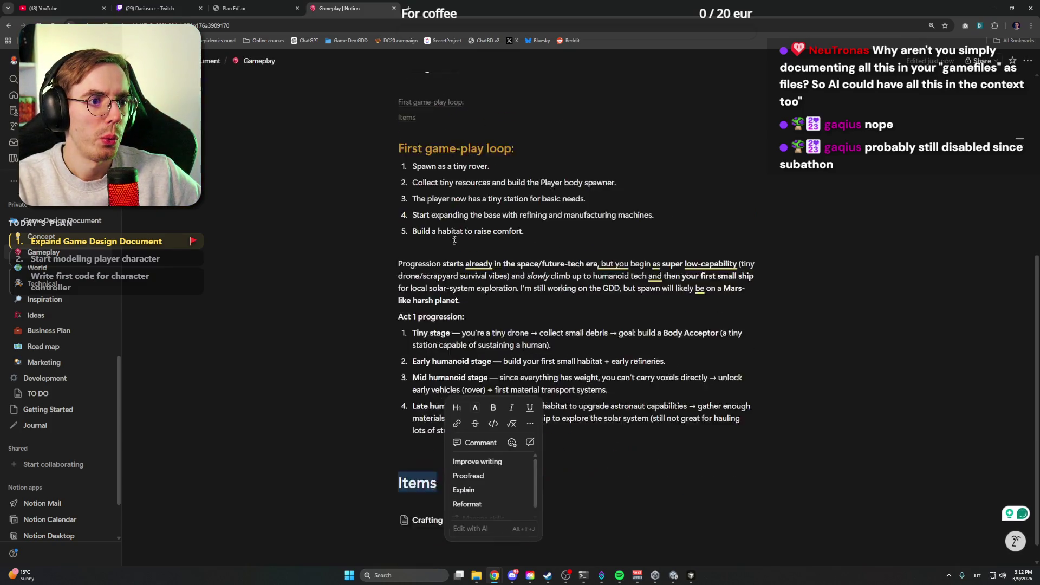
Step: Colour the Items heading orange and leave an empty line beneath it
right_click(458, 388)
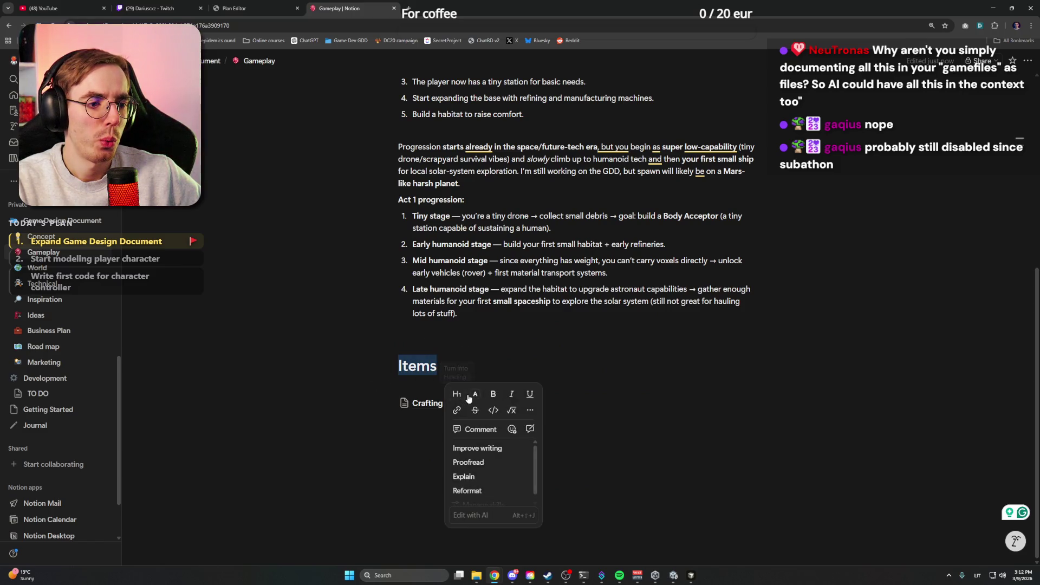
left_click(473, 396)
left_click(482, 428)
left_click(456, 365)
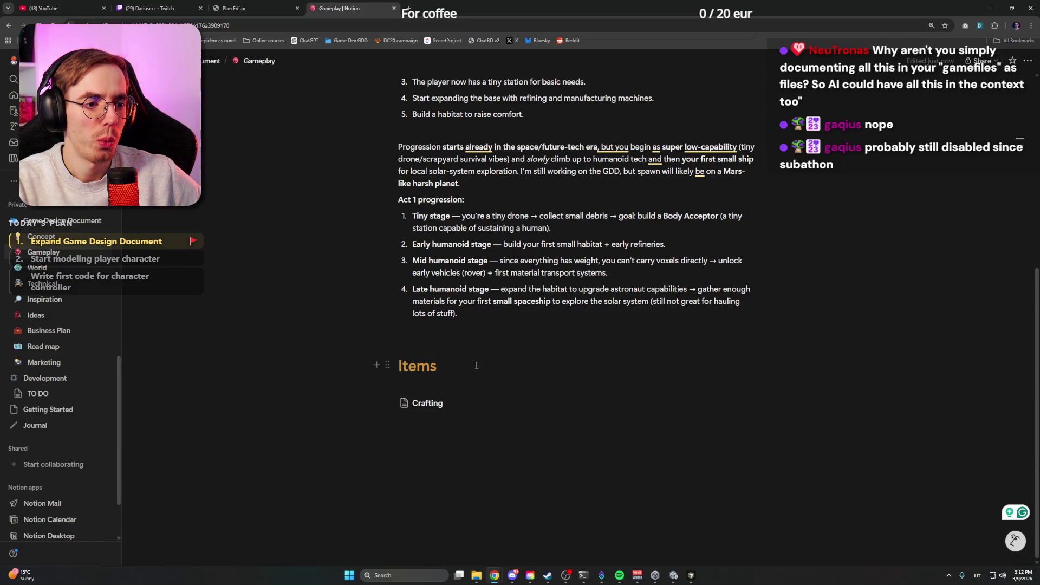
key("Return")
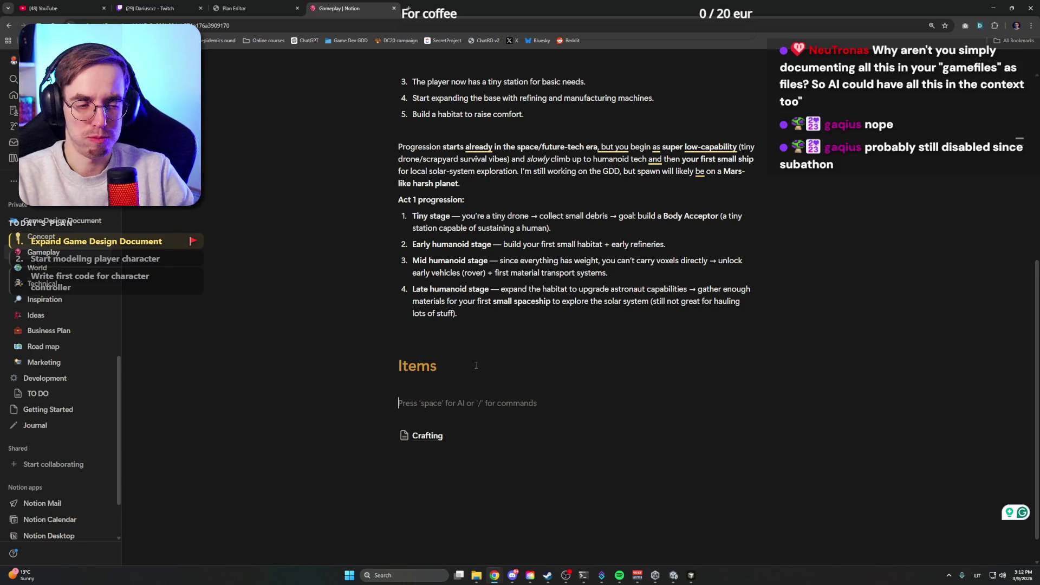
key("Up")
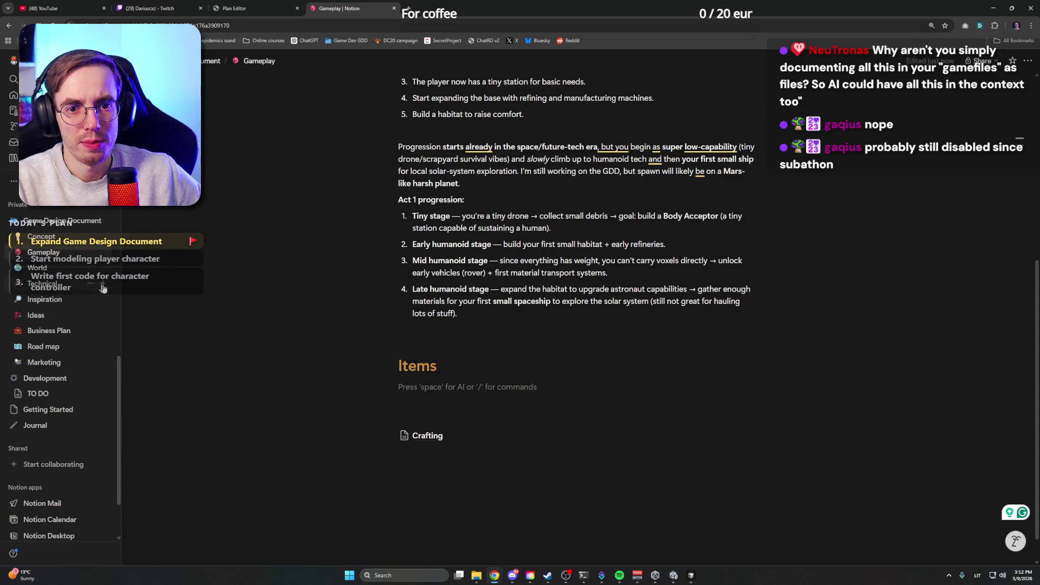
left_click(22, 273)
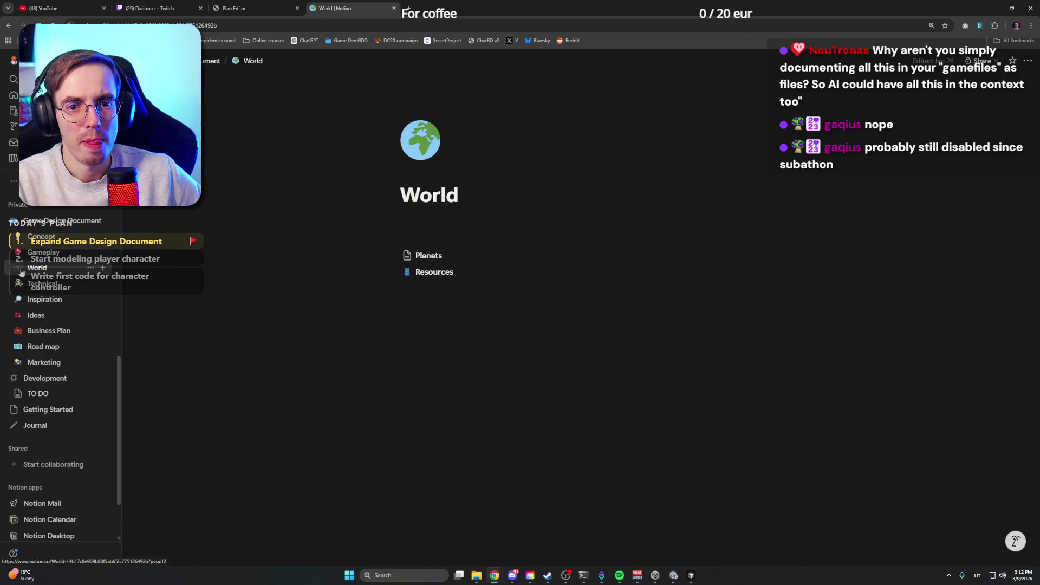
Step: Insert a table of contents at the top of the Resources page under World
left_click(462, 273)
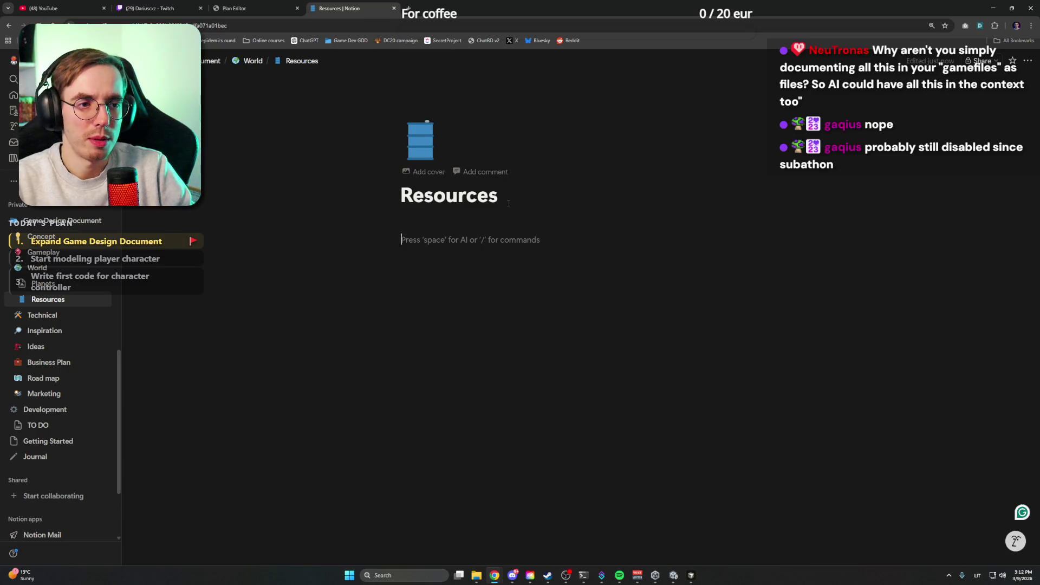
type("/table")
key("Down")
key("Down")
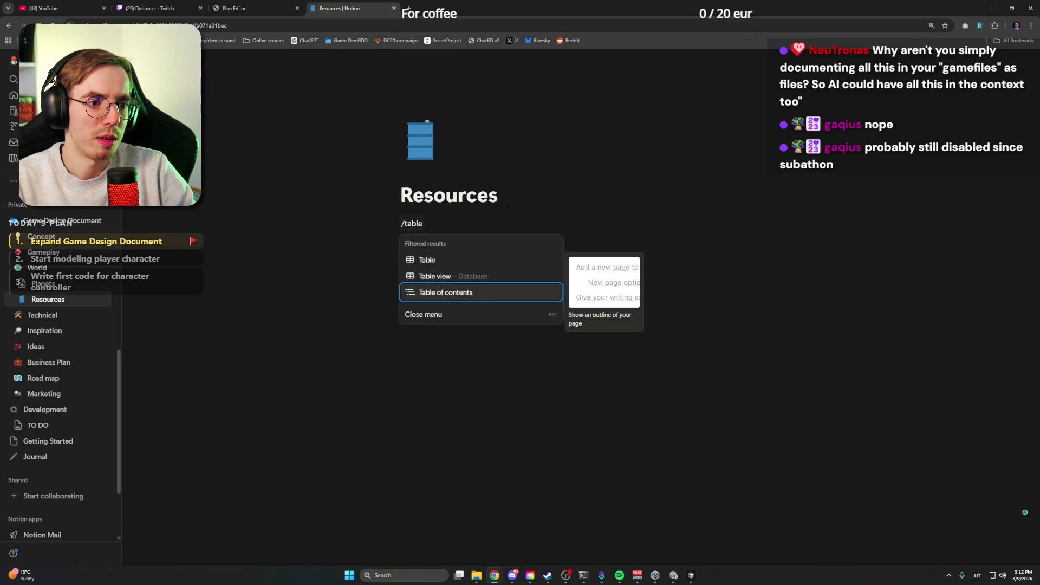
key("Return")
type("Iron")
key("BackSpace")
key("BackSpace")
key("BackSpace")
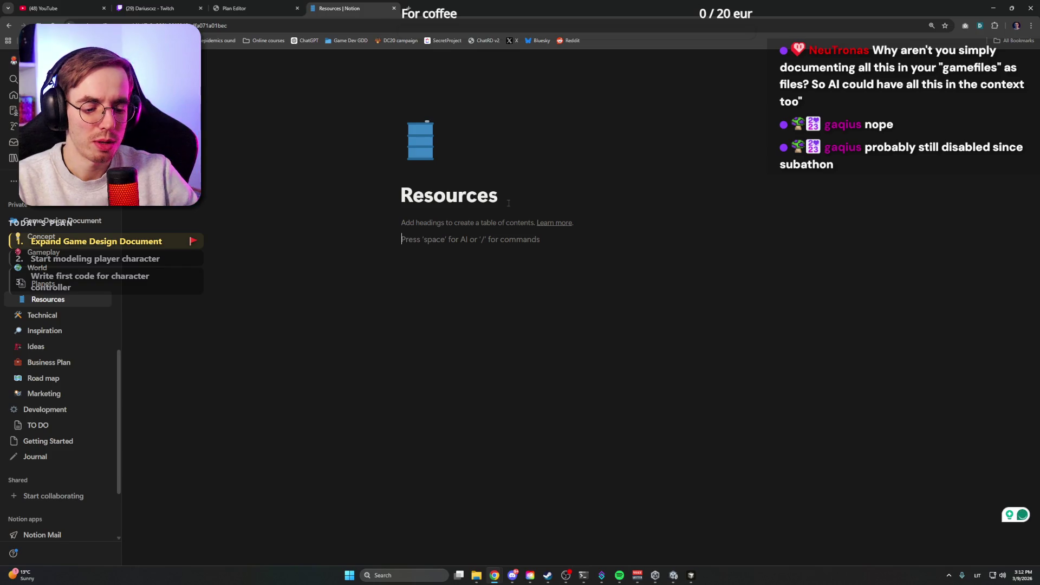
key("Return")
type("/")
key("BackSpace")
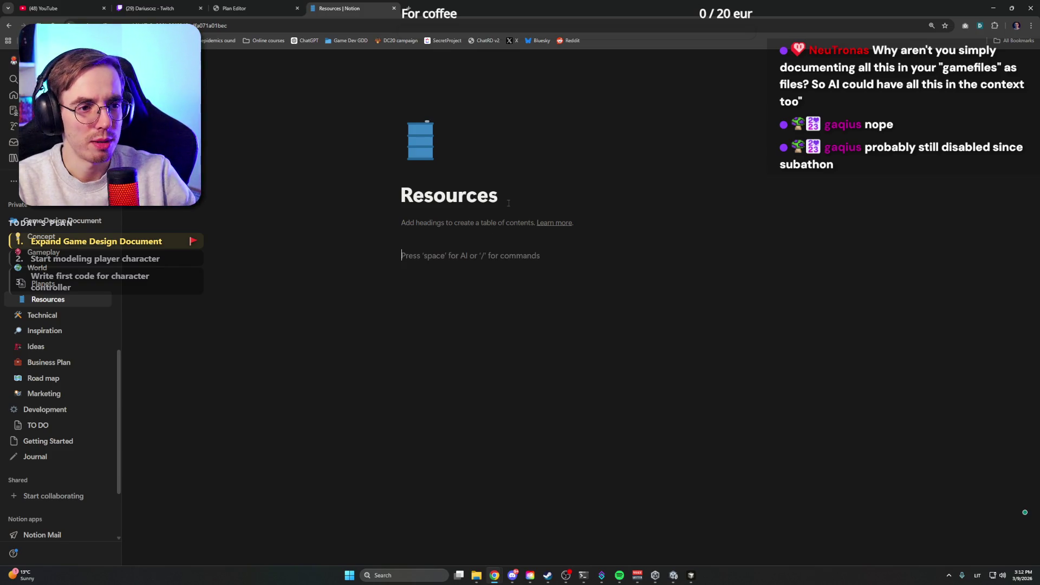
key("BackSpace")
Step: Add an 'Asteroids' Heading 1 below the table of contents
key("Return")
type("Asteroids")
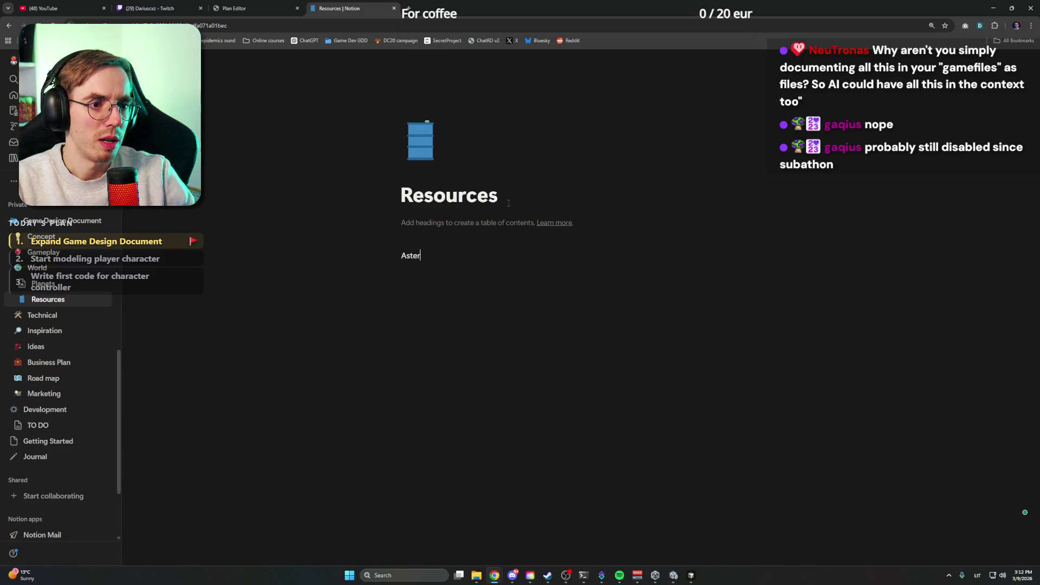
key("shift+Home")
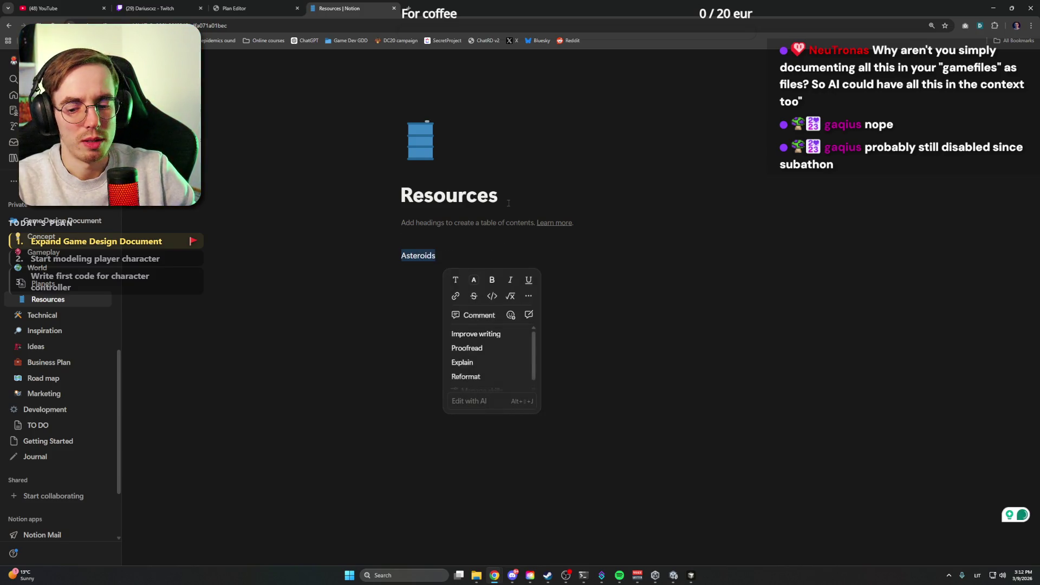
key("ctrl+alt+1")
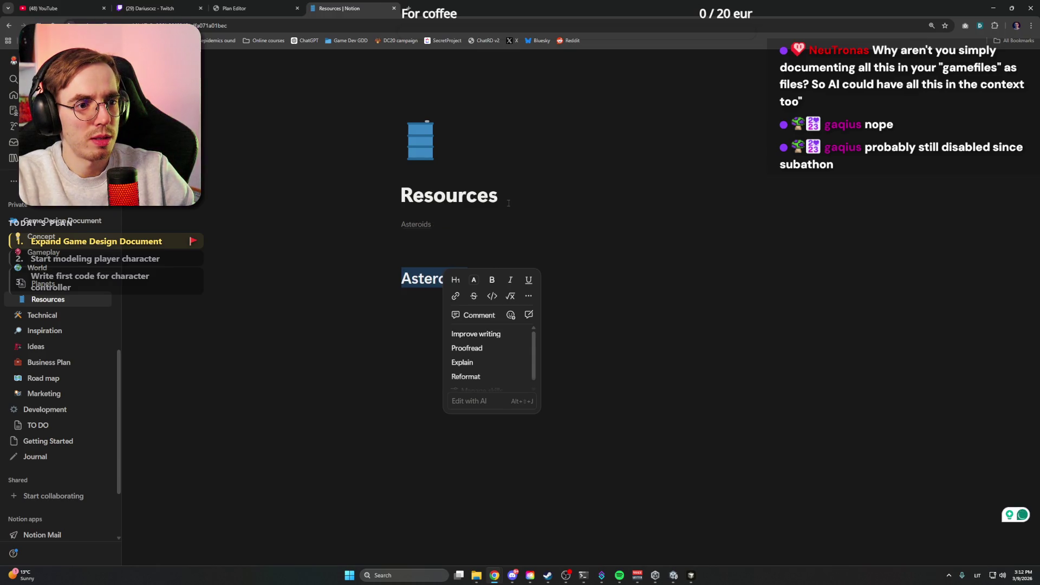
left_click(438, 259)
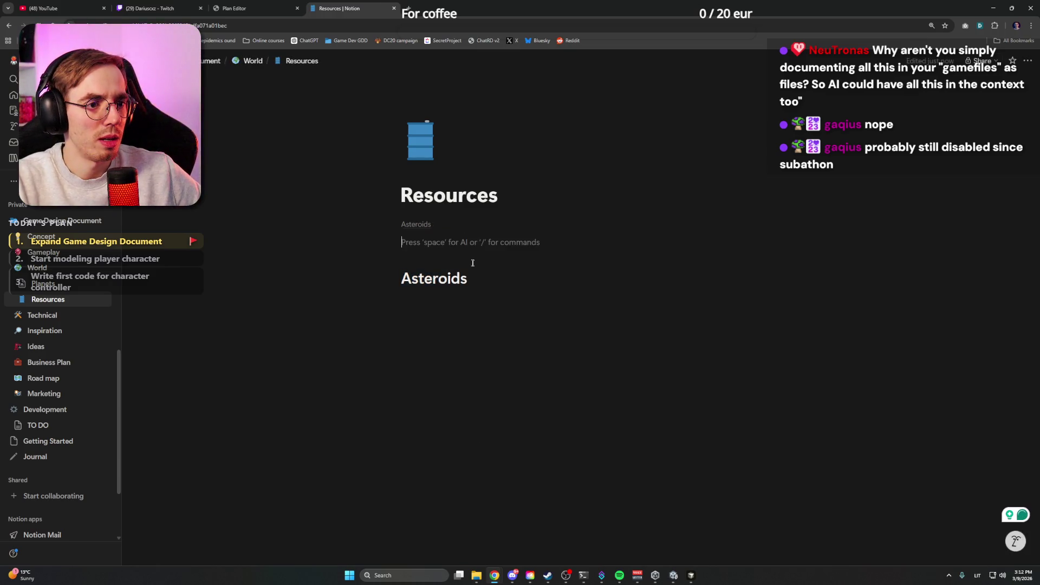
left_click(529, 283)
key("Return")
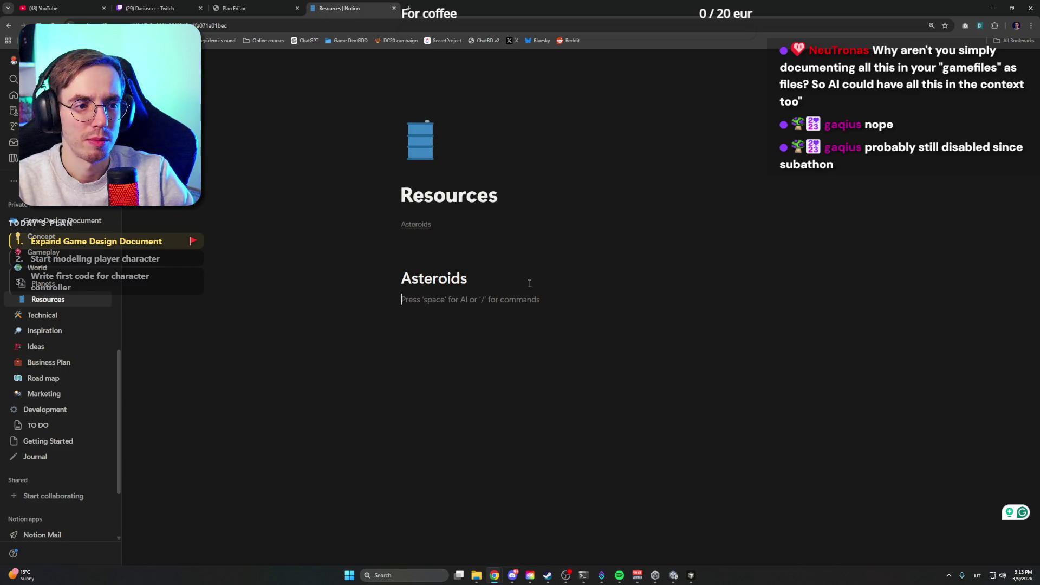
Step: Type 'Asteroid stone / Regolith' under Asteroids and select the word 'Regolith'
type("Aster")
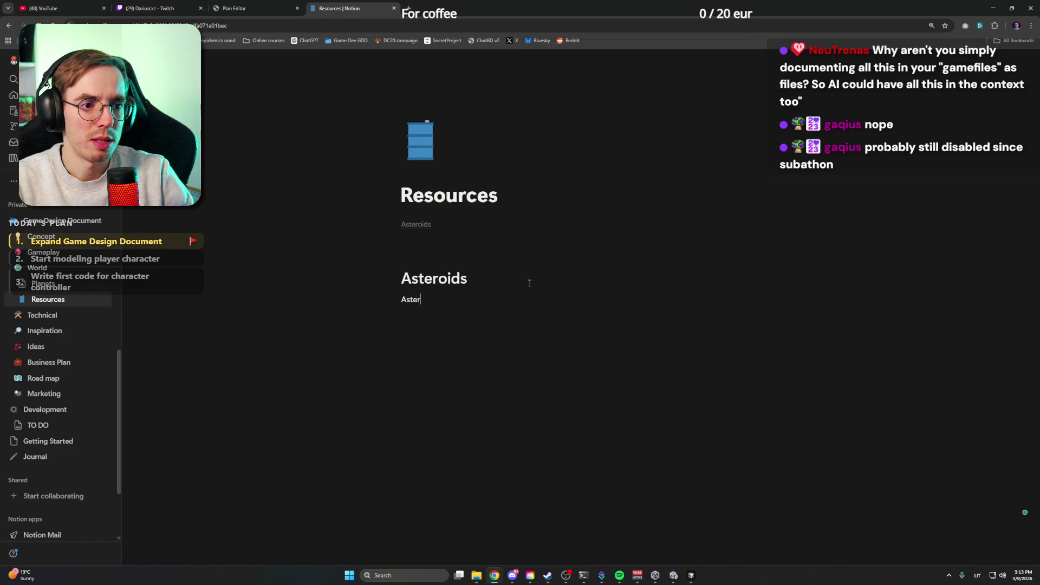
type("oid stone /")
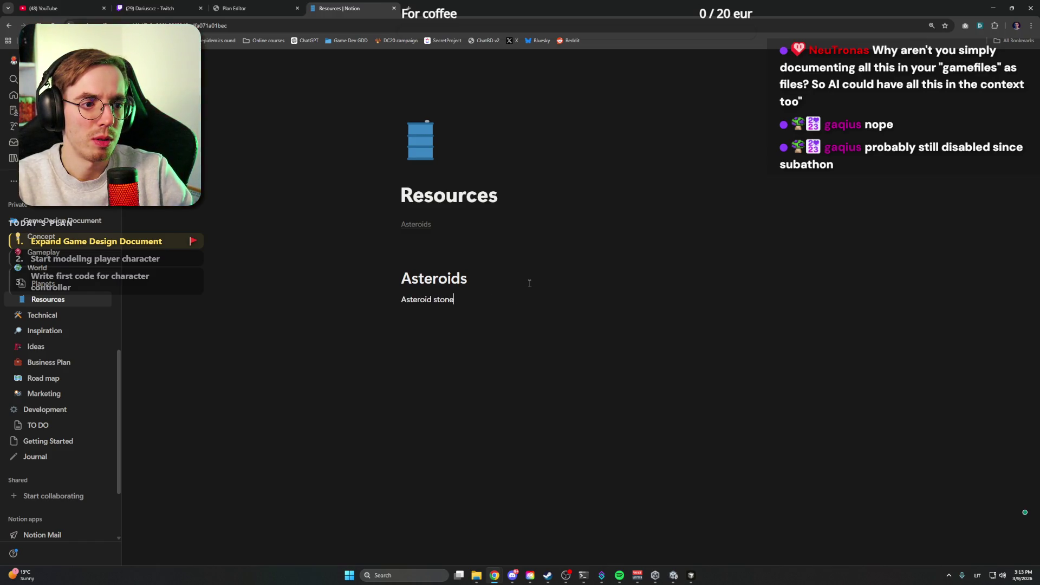
key("Escape")
type(" Regolith")
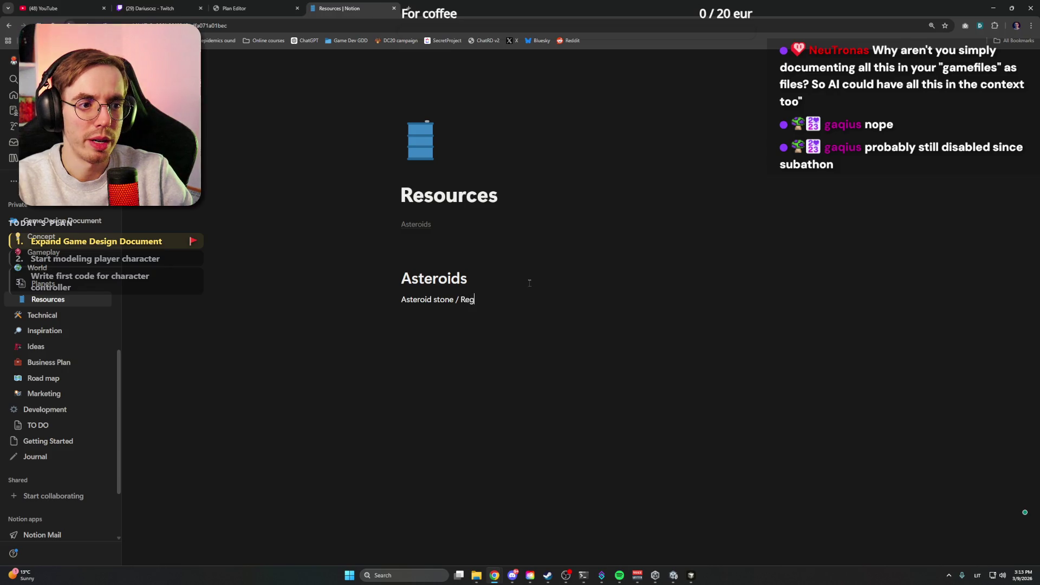
key("ctrl+shift+Left")
key("ctrl+c")
left_click(413, 7)
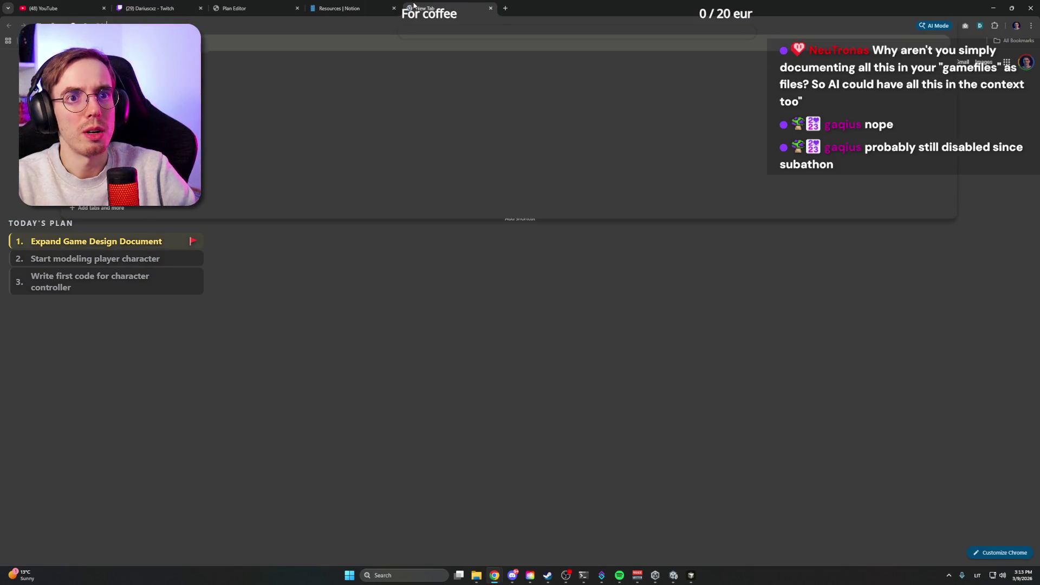
Step: Google 'Regolith', expand the AI Overview, then close the search tab
key("ctrl+v")
key("Return")
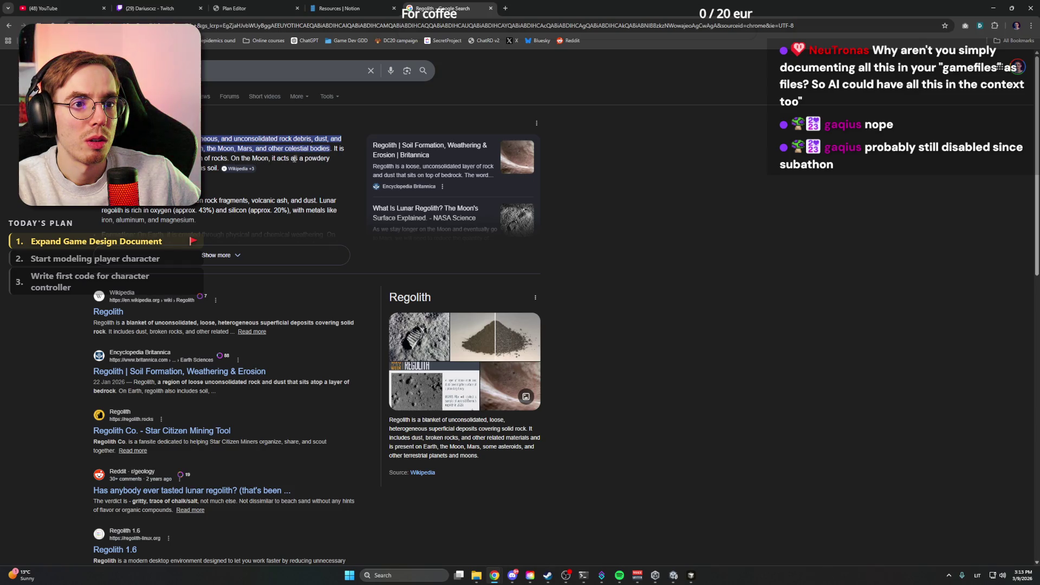
left_click(222, 255)
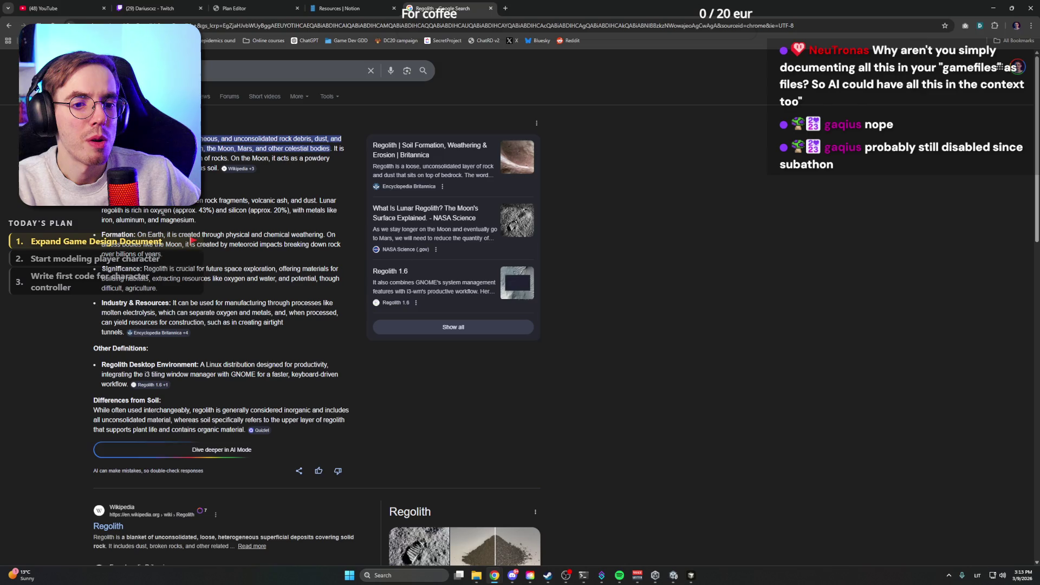
left_click(163, 70)
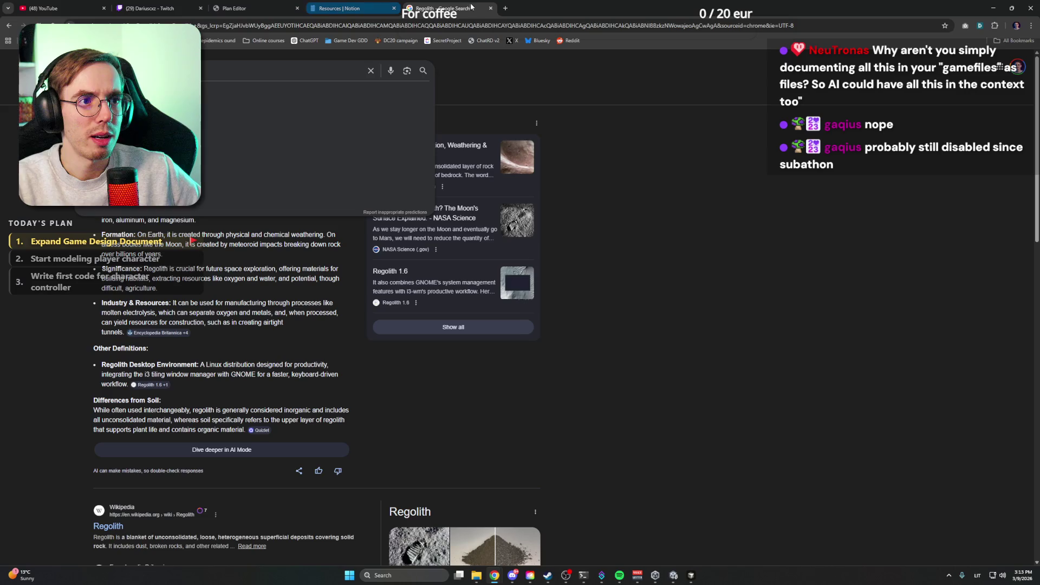
left_click(490, 8)
Step: Shorten the line to 'Asteroid Regolith' and make it a heading
left_click_drag(461, 299, 435, 299)
key("BackSpace")
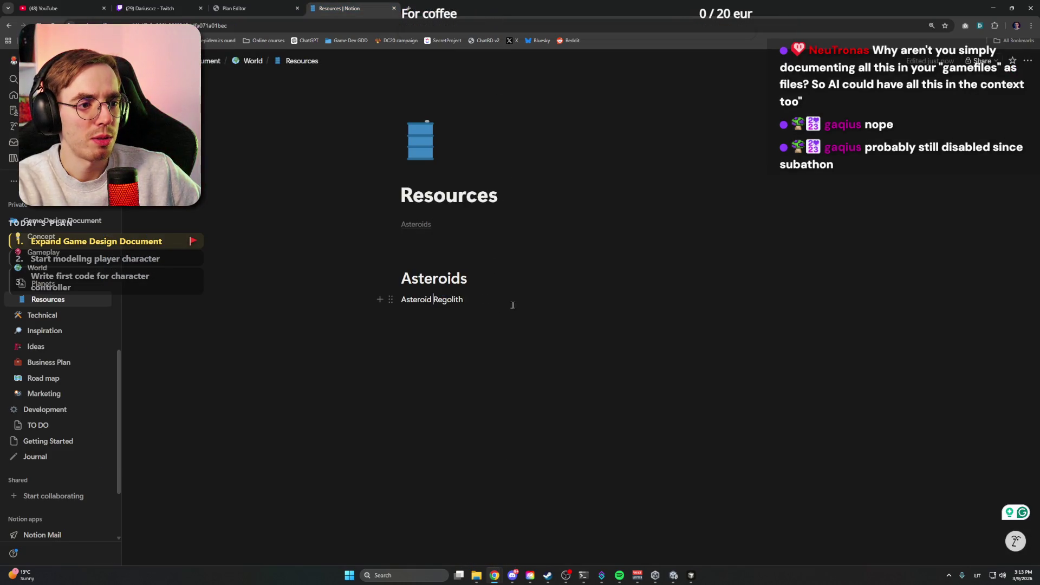
key("ctrl+a")
key("ctrl+alt+3")
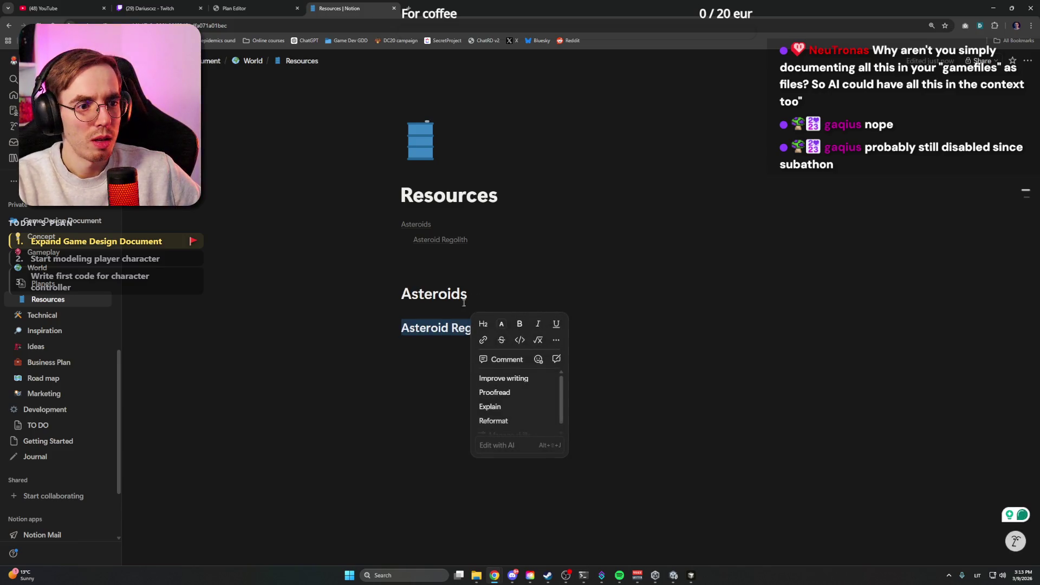
key("Right")
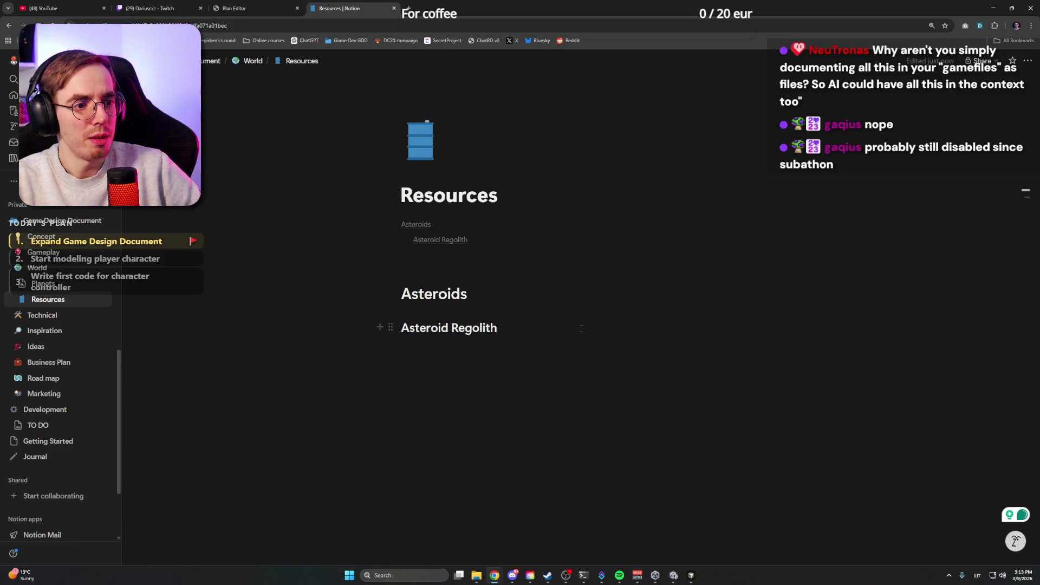
key("Return")
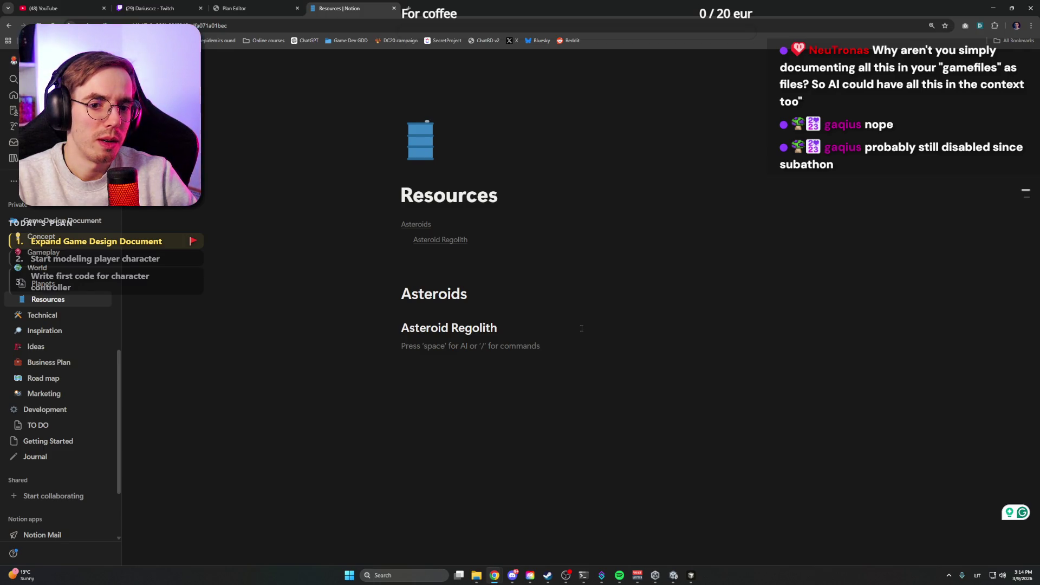
Step: Add an 'Iron' Heading 2 below it, then jump to the Gameplay page's Items section
type("Iron")
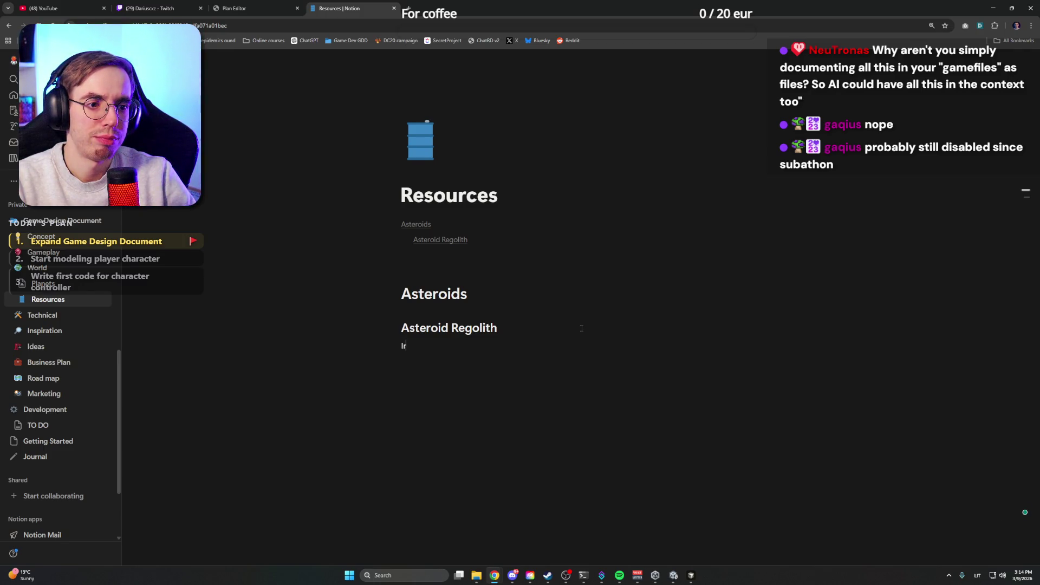
key("shift+Home")
key("ctrl+alt+2")
key("Right")
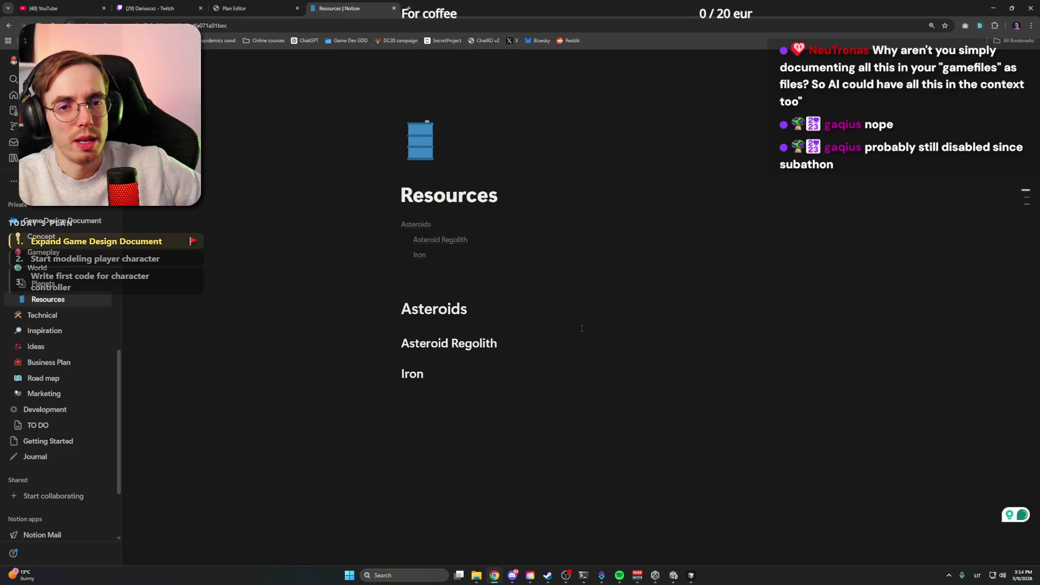
left_click(43, 252)
left_click(406, 321)
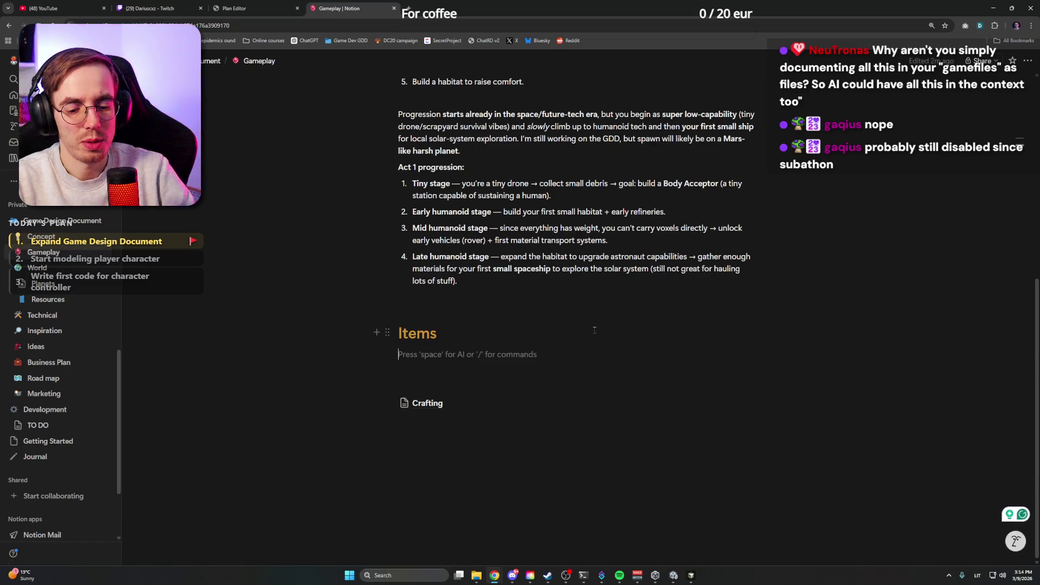
Step: Extend the heading to 'Items and Voxels' and start an empty line below it
key("BackSpace")
type("and Voxels")
key("Return")
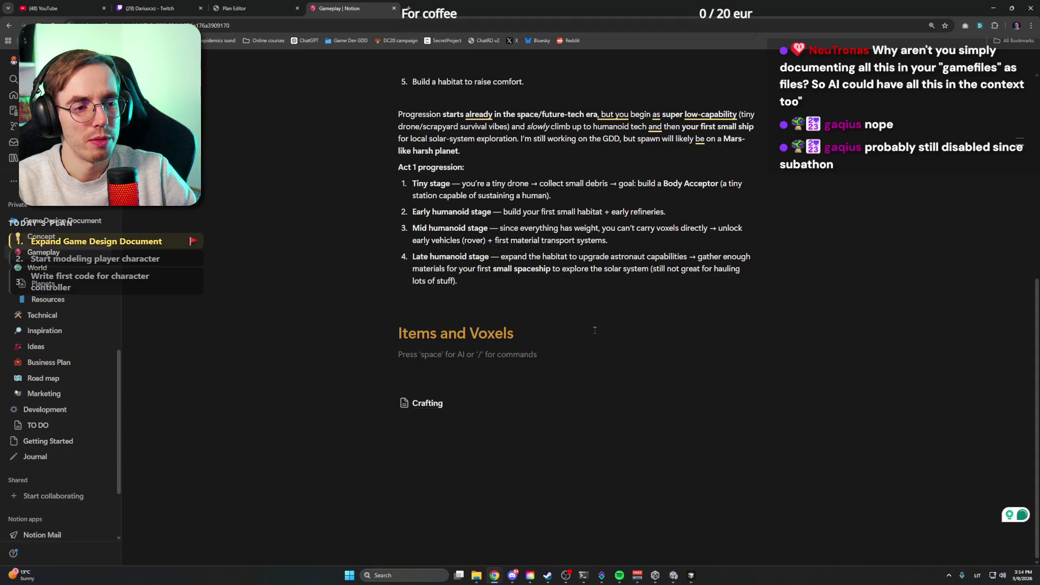
scroll(594, 330, "up", 4, "ctrl")
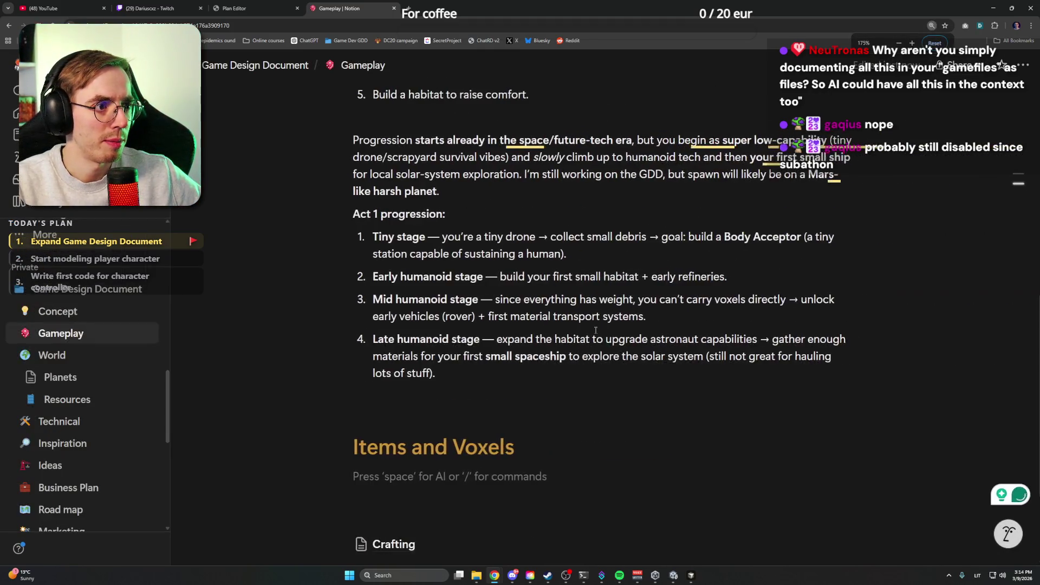
scroll(590, 320, "down", 3)
scroll(623, 309, "up", 2)
scroll(687, 293, "down", 1)
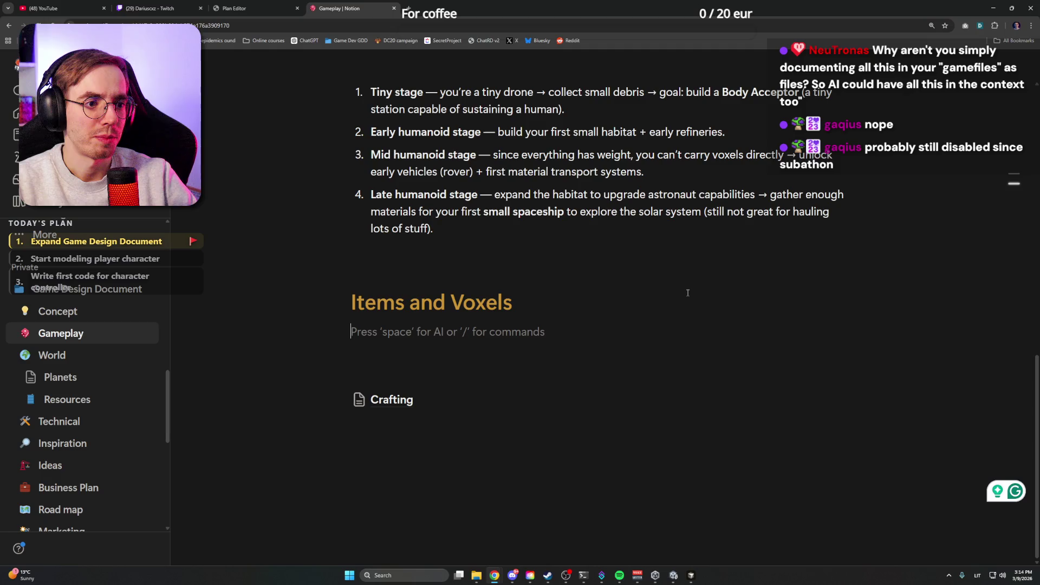
type("Each")
key("BackSpace")
key("BackSpace")
key("BackSpace")
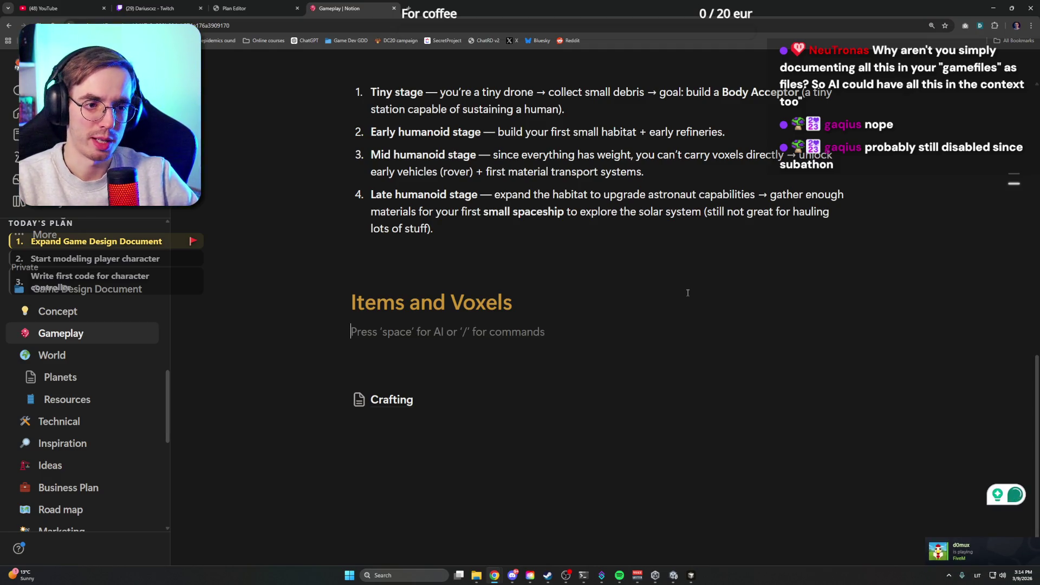
type("Truth")
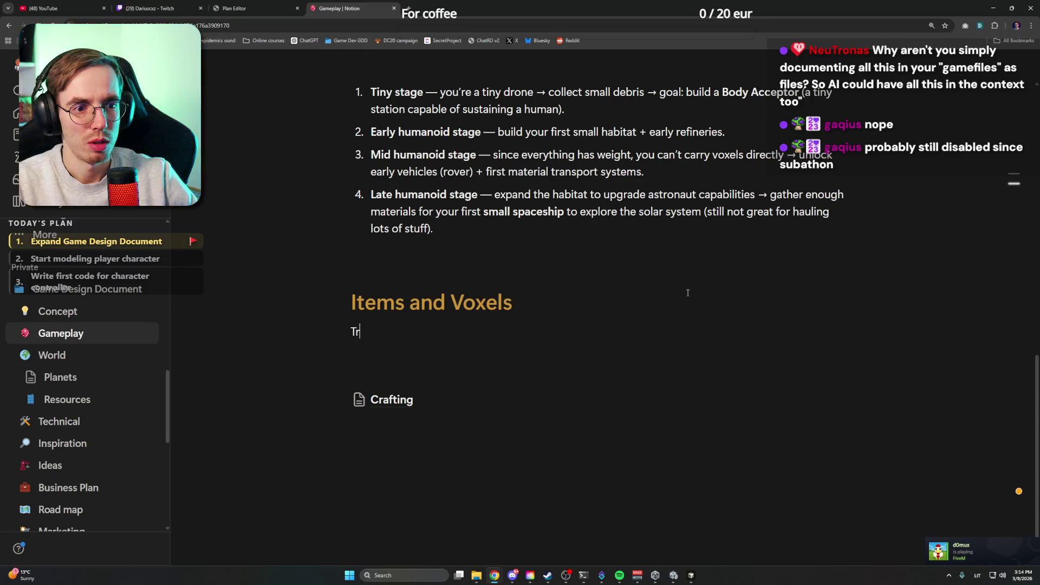
key("BackSpace")
key("BackSpace")
key("BackSpace")
key("BackSpace")
key("BackSpace")
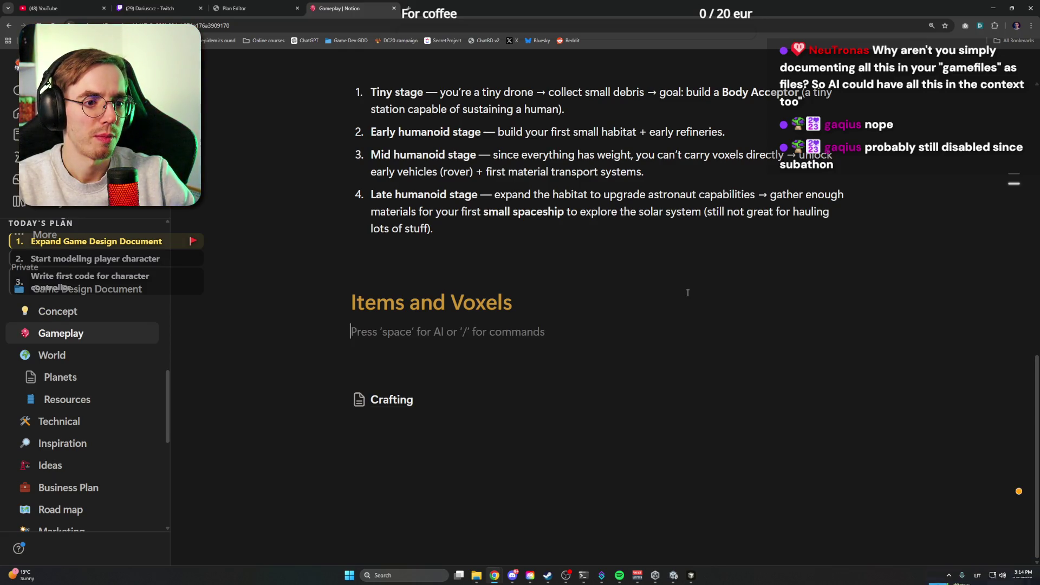
Step: Make a bullet reading 'Voxel =/= item' and start a second bullet below it
type("/")
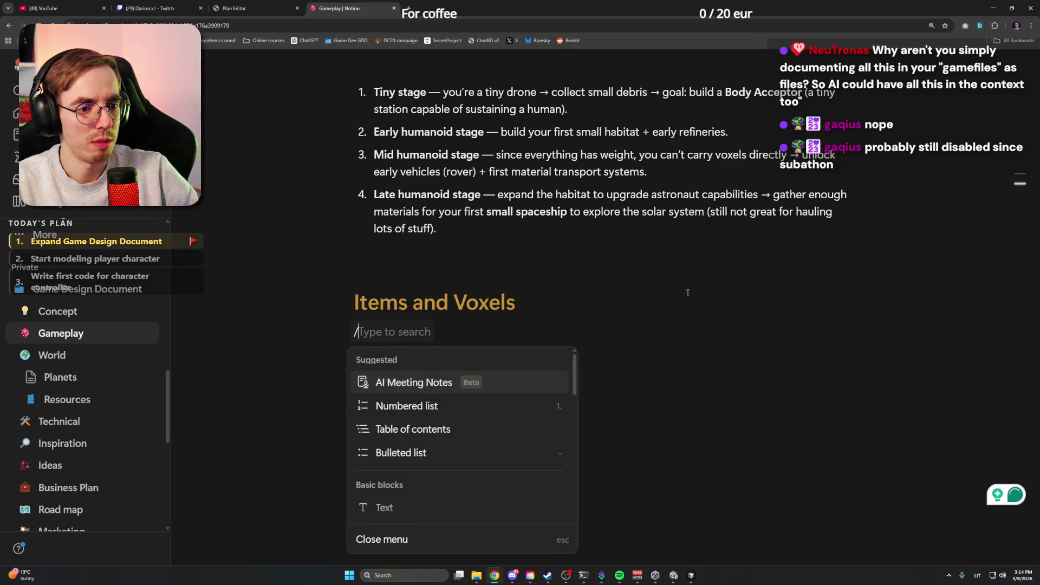
key("Down")
key("Down")
key("Down")
key("Return")
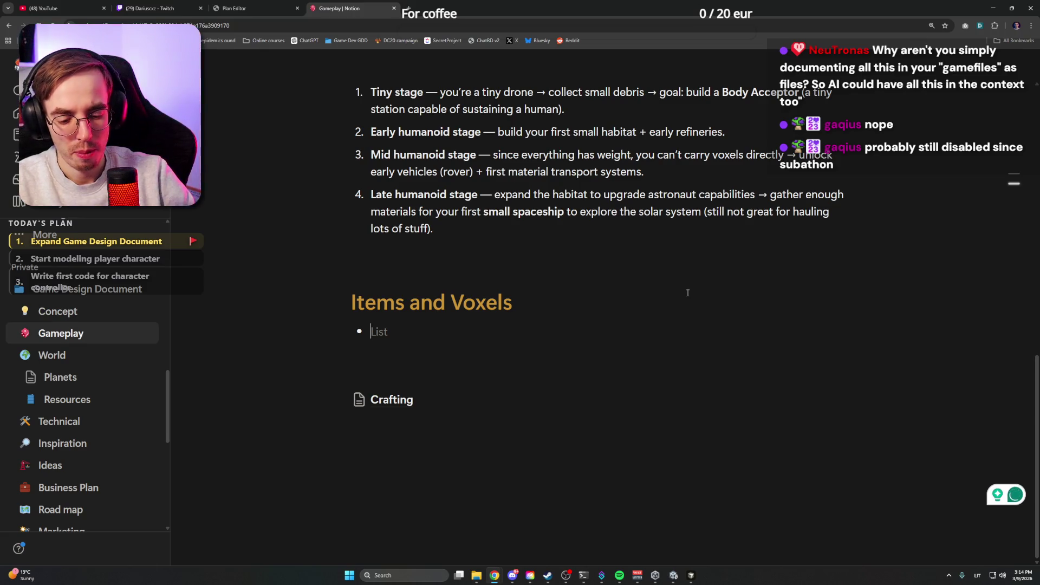
type("Voxel")
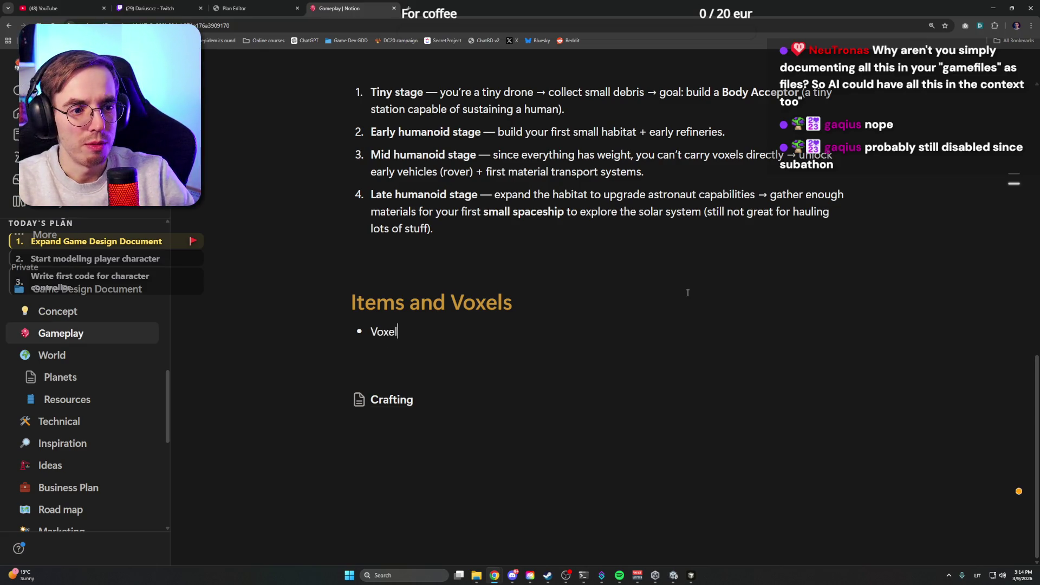
type(" doesn")
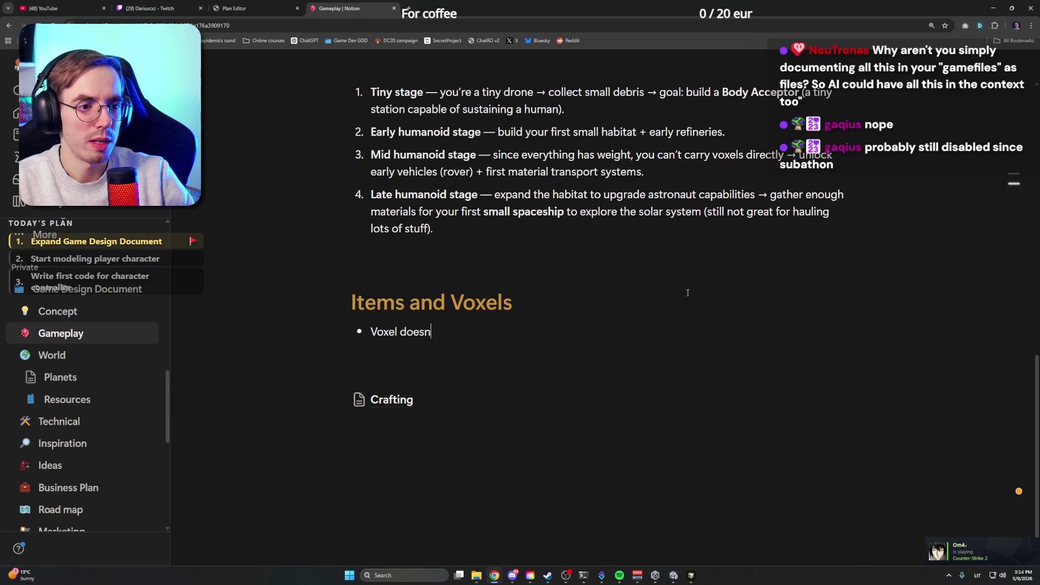
type("'t mean")
key("BackSpace")
key("BackSpace")
key("BackSpace")
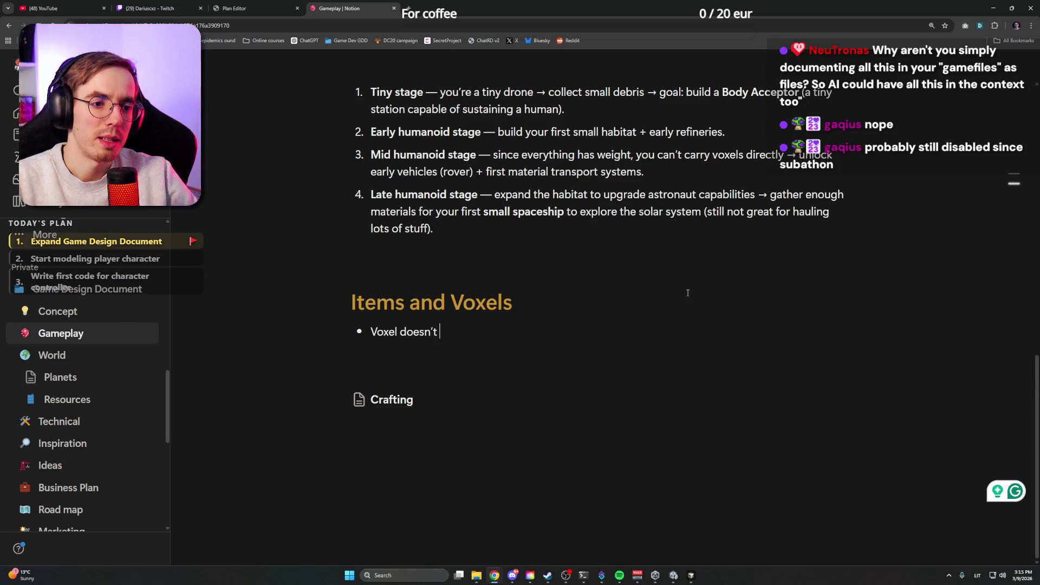
key("BackSpace")
key("BackSpace")
key("BackSpace")
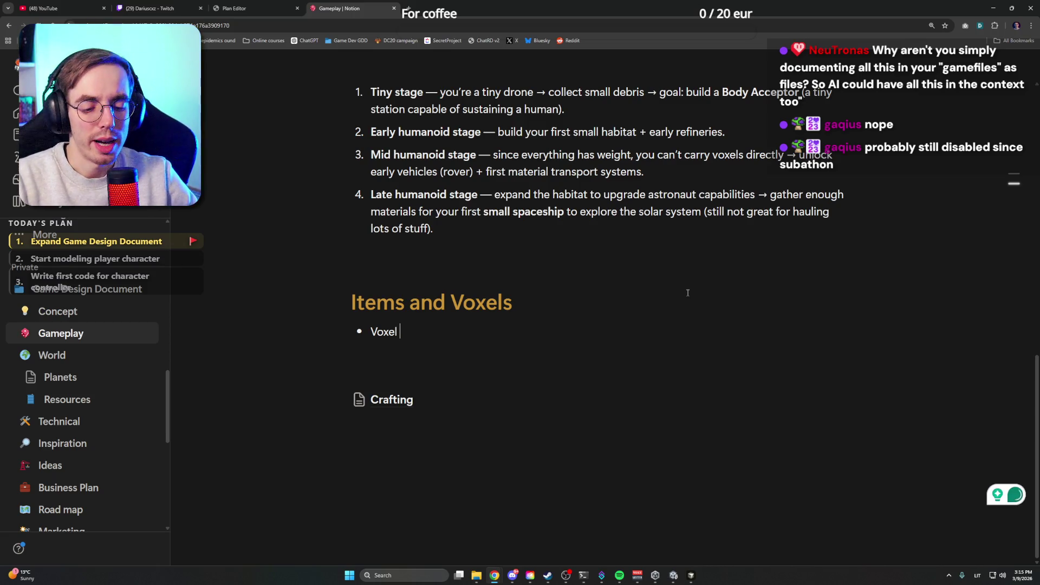
type("+")
key("BackSpace")
type("=")
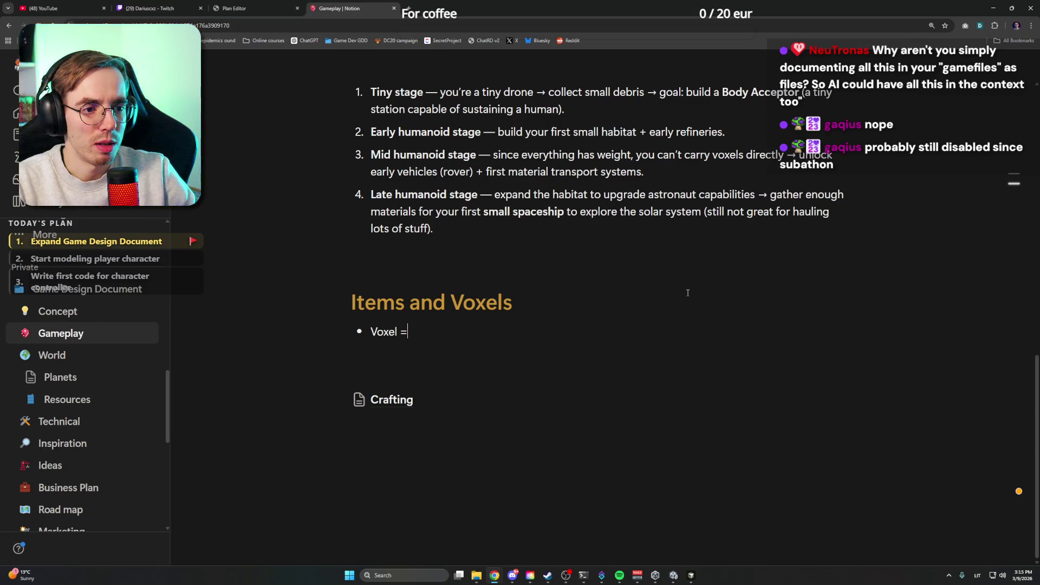
type("/=")
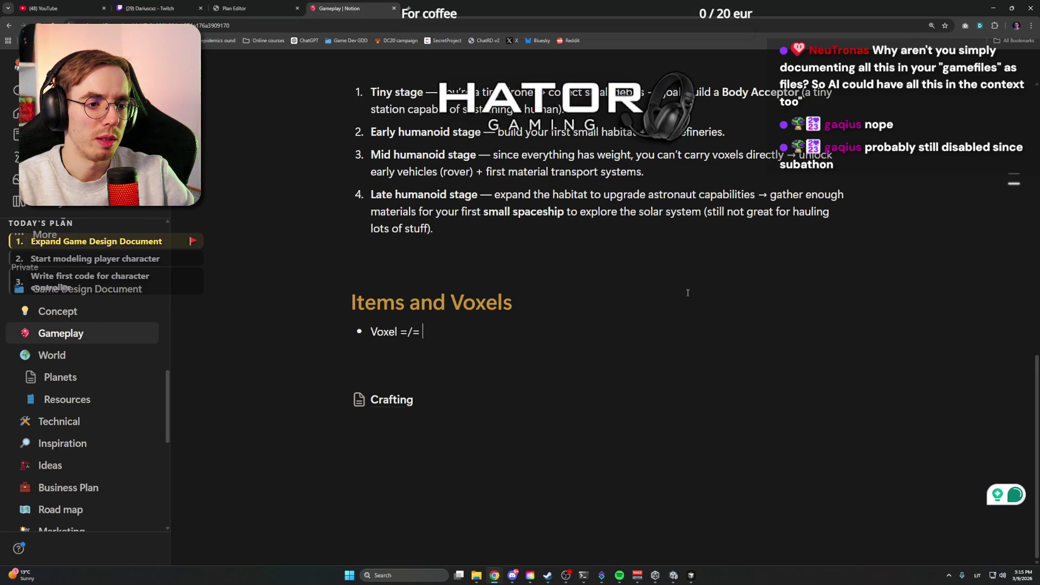
type(" item")
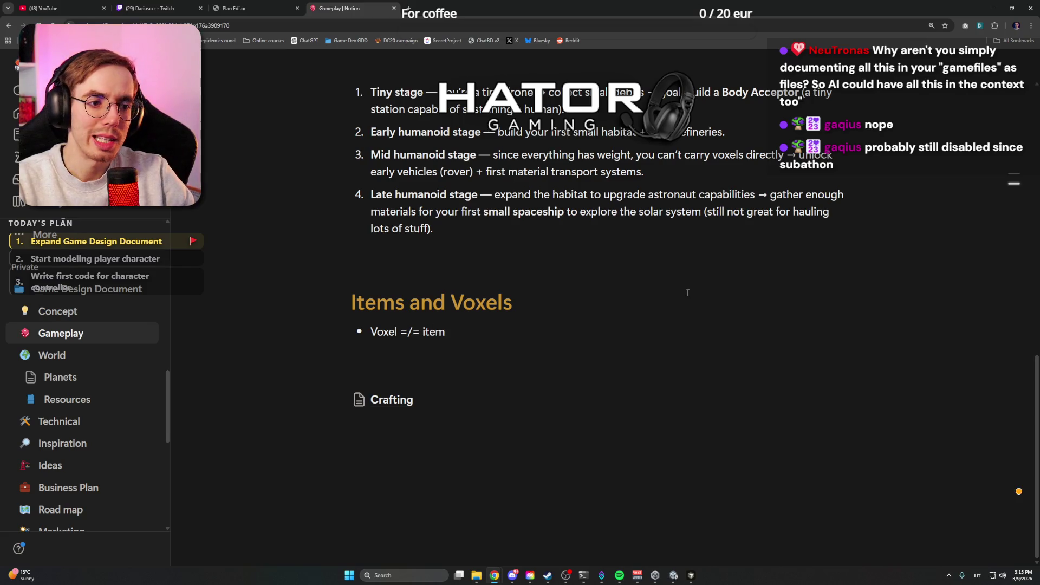
key("Return")
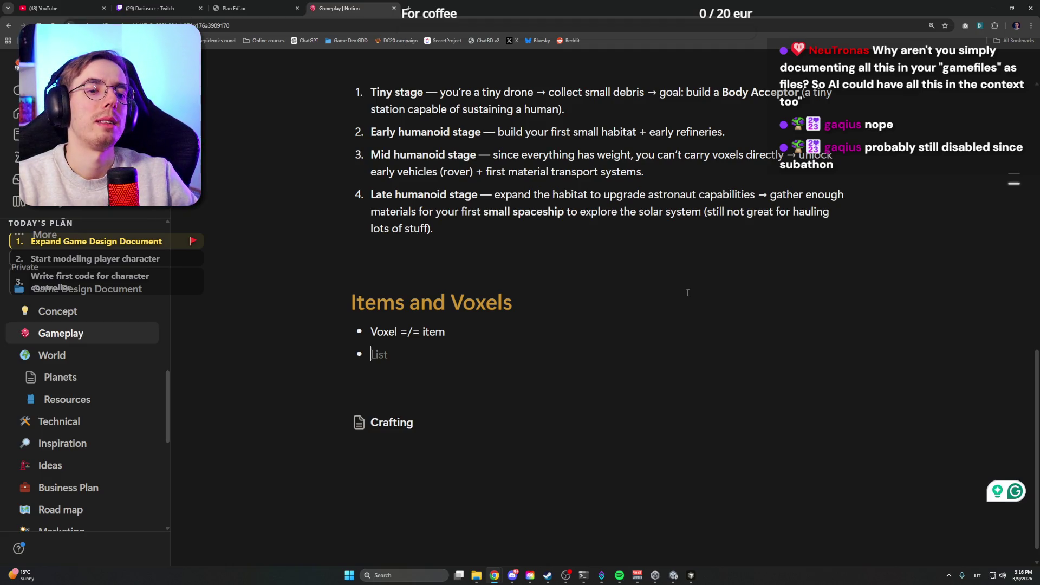
Step: Write the bullet 'Breaking voxels gives the player a raw material, not a voxel block (exception for manufactured blocks).'
type("Breaking voxels")
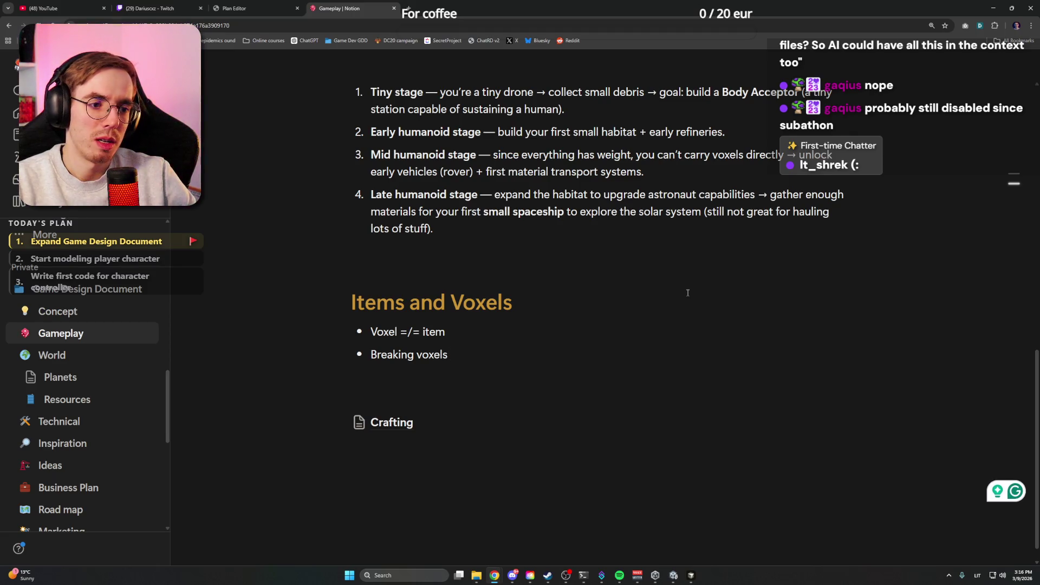
type(" gives you")
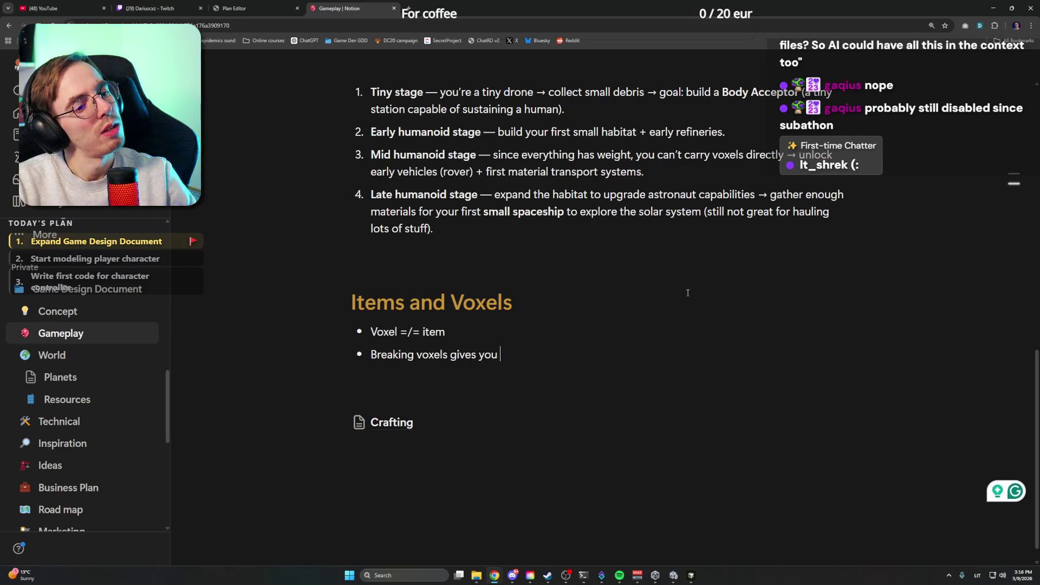
key("BackSpace")
key("BackSpace")
key("BackSpace")
type("player a ")
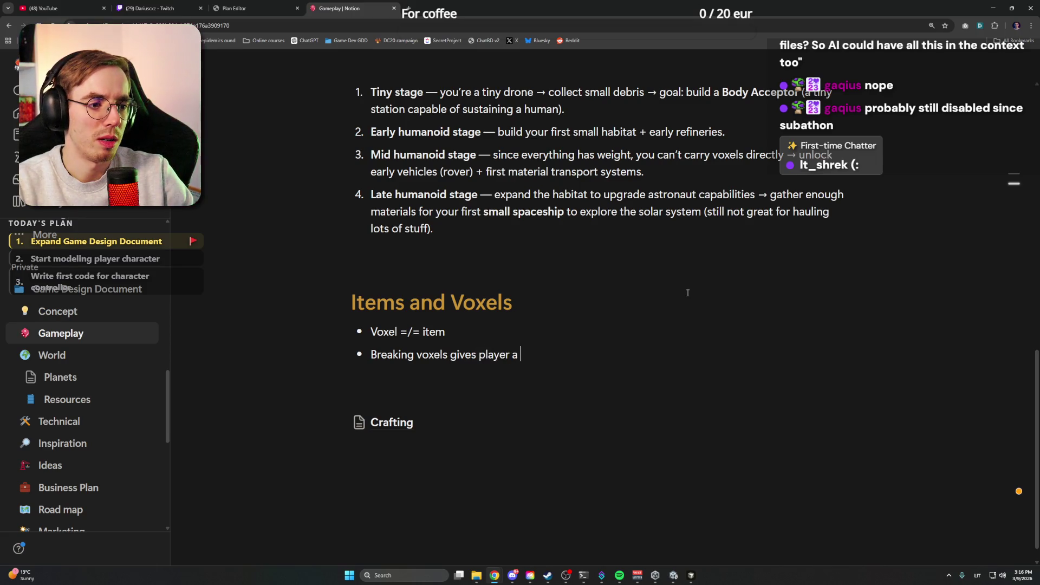
type("raw materi")
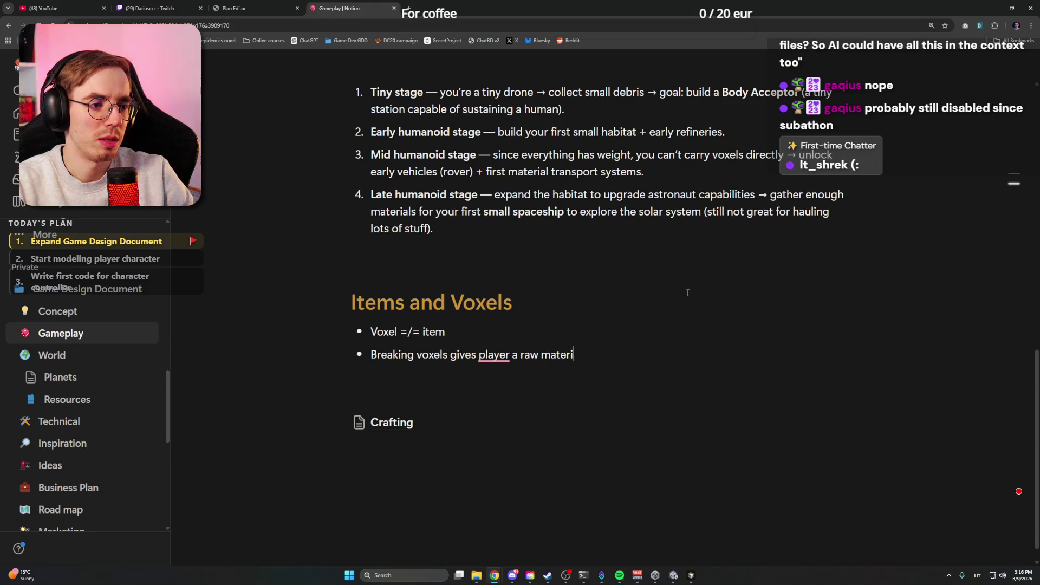
type("al, not")
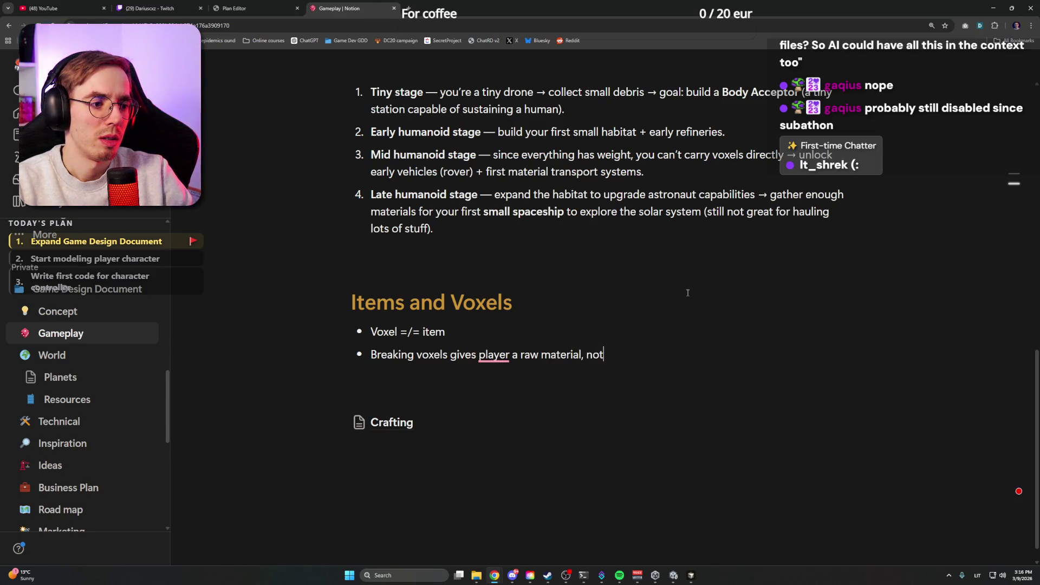
type(" voxel block")
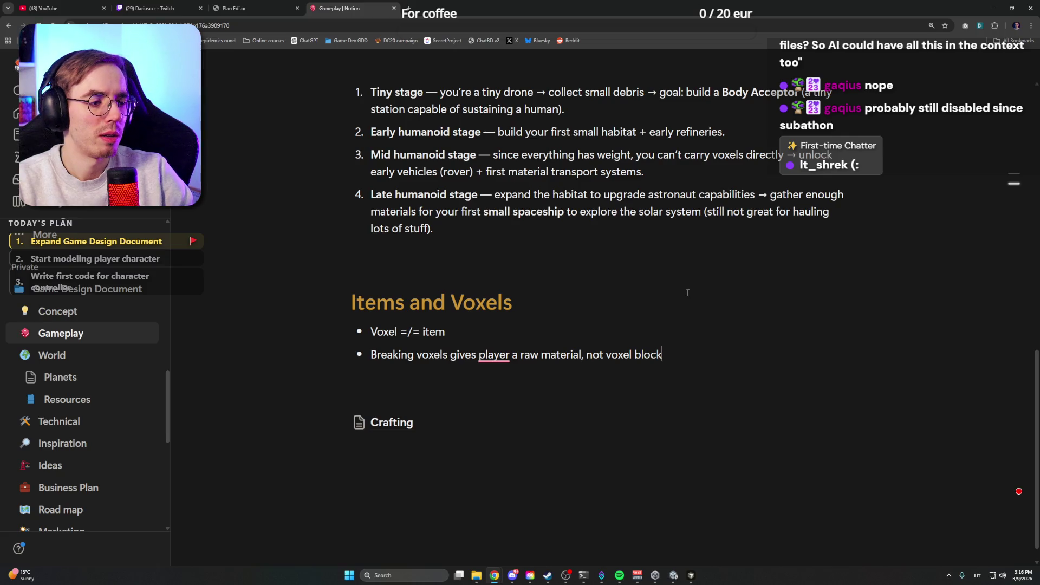
type(" (exc")
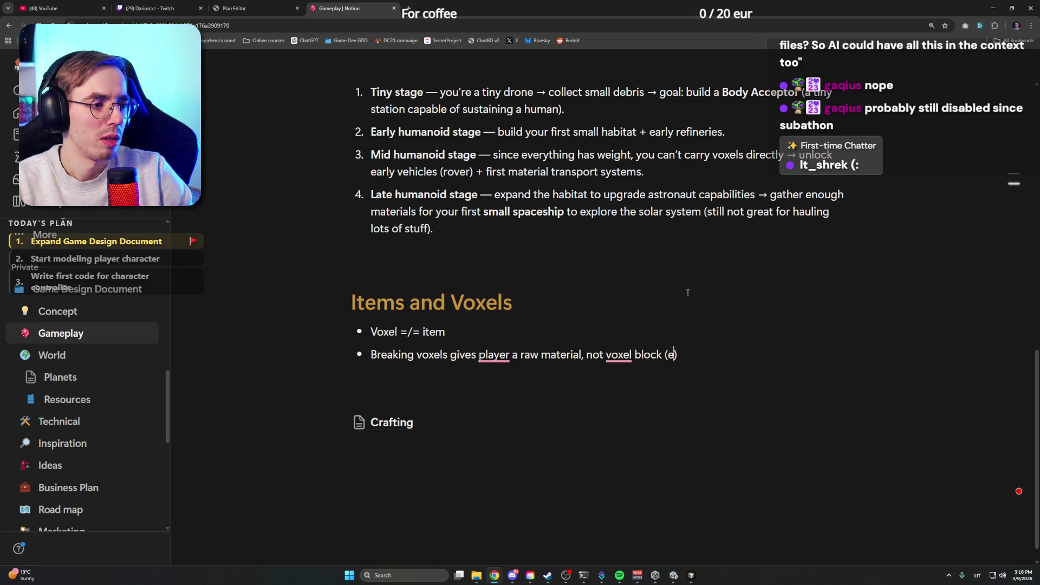
type("eption for manu")
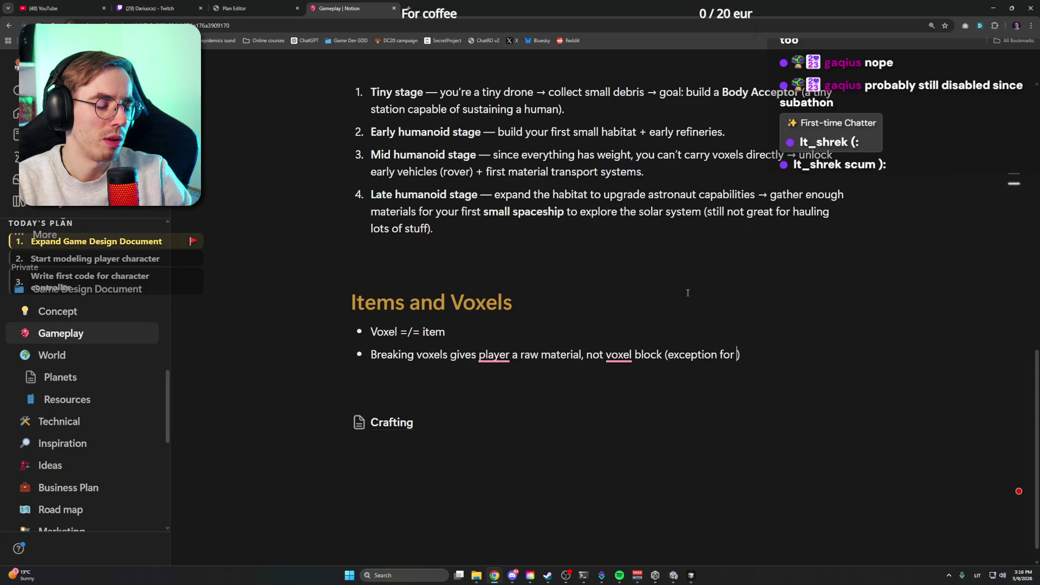
type("al")
key("BackSpace")
key("BackSpace")
key("BackSpace")
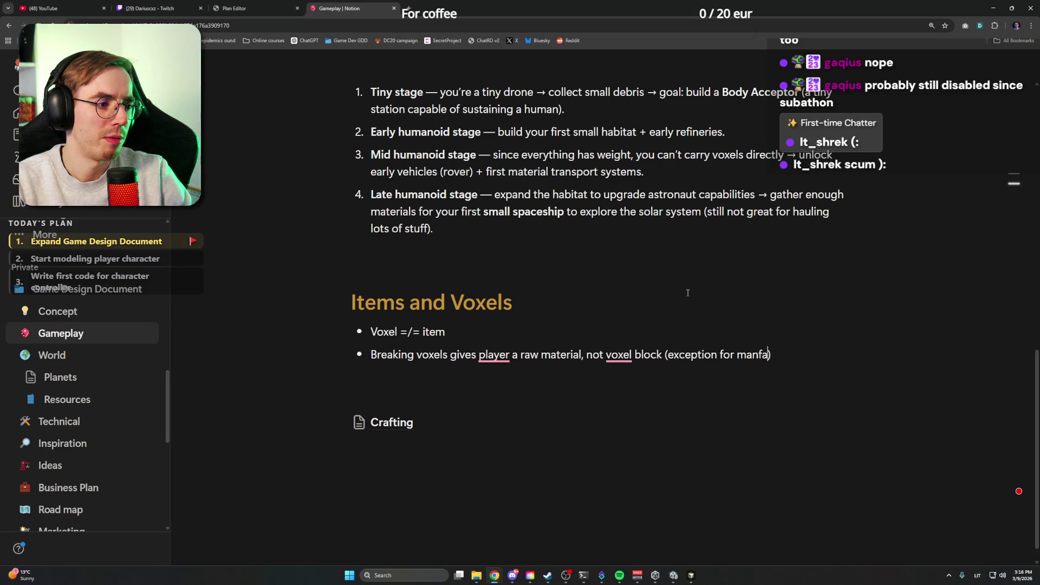
type("ufactured ")
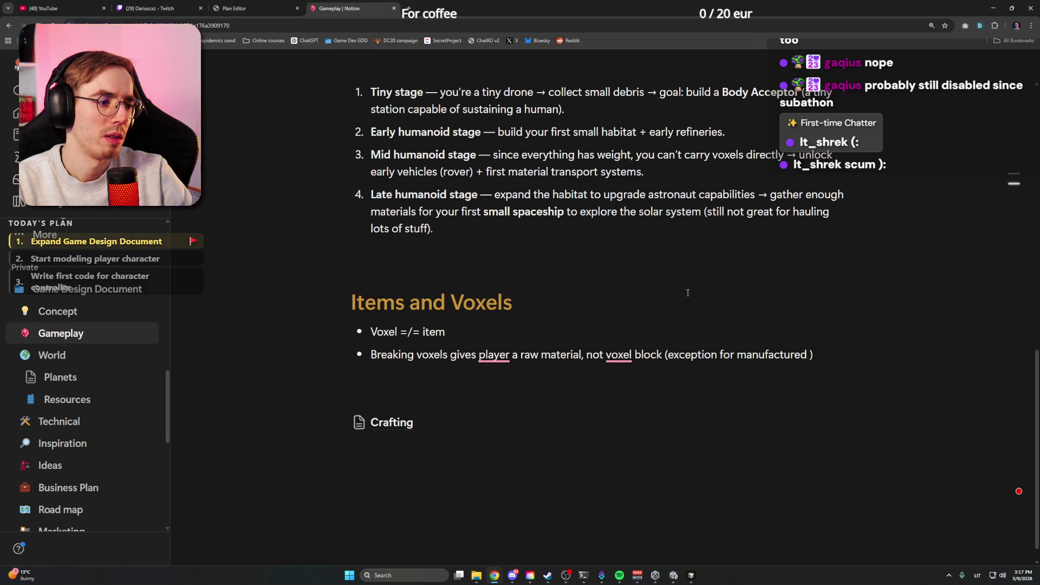
type("blocks")
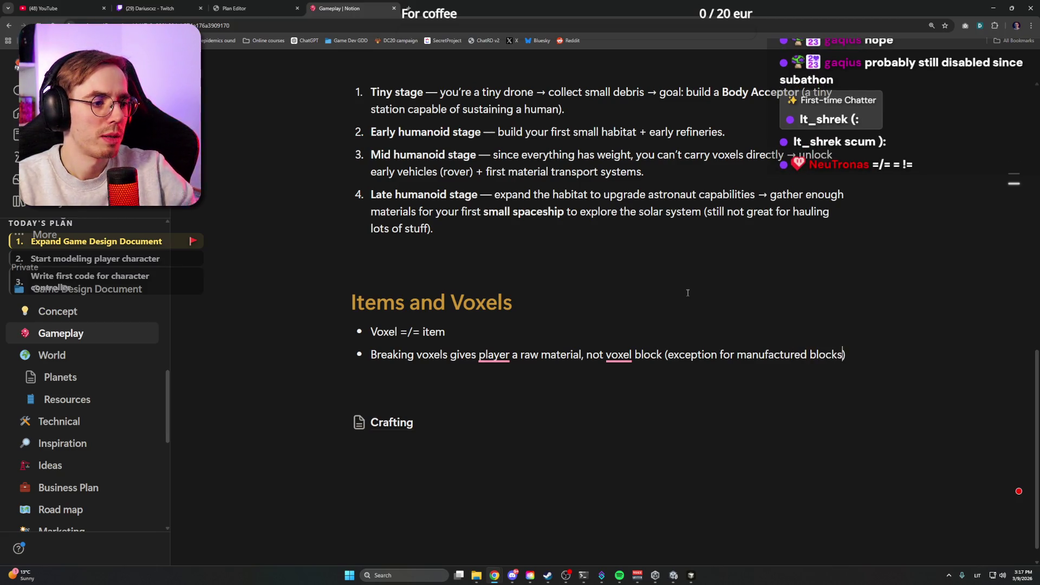
mouse_move(493, 355)
left_click(510, 393)
mouse_move(635, 356)
left_click(642, 395)
type(".")
Step: Add a new 'Items' bullet below the raw-material rule
key("Up")
key("Up")
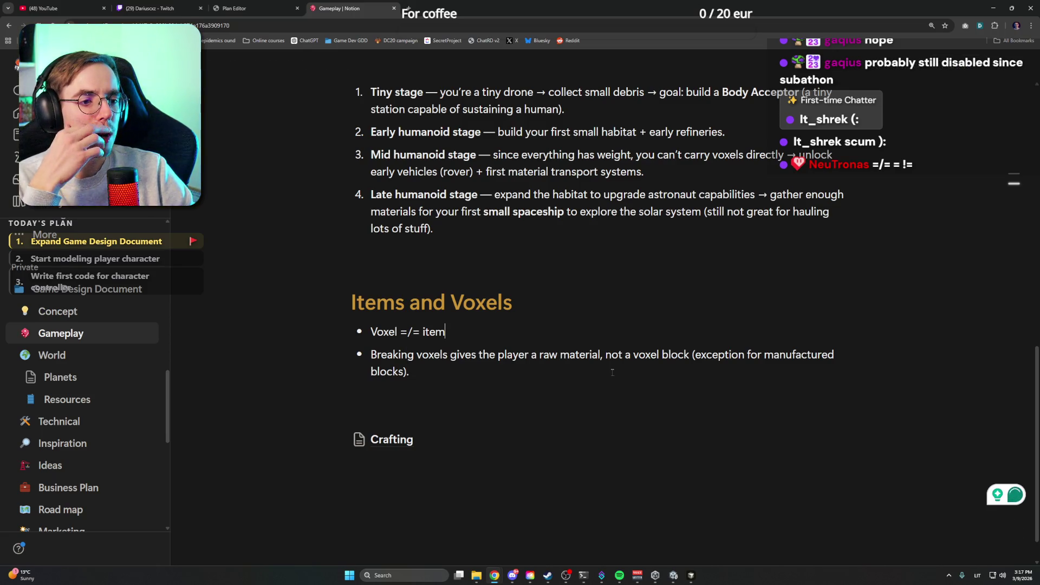
left_click(612, 372)
key("Return")
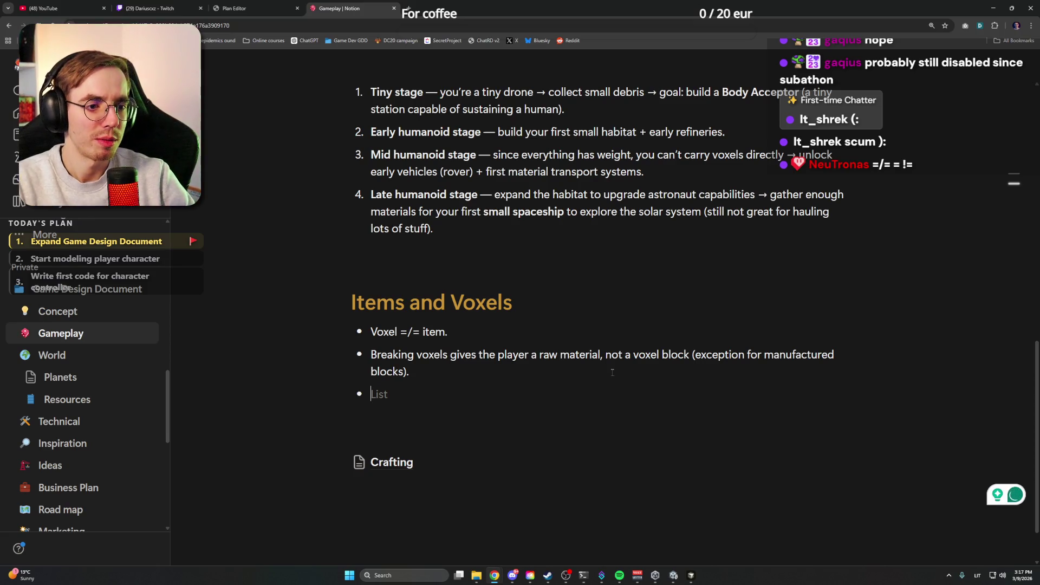
type("Items")
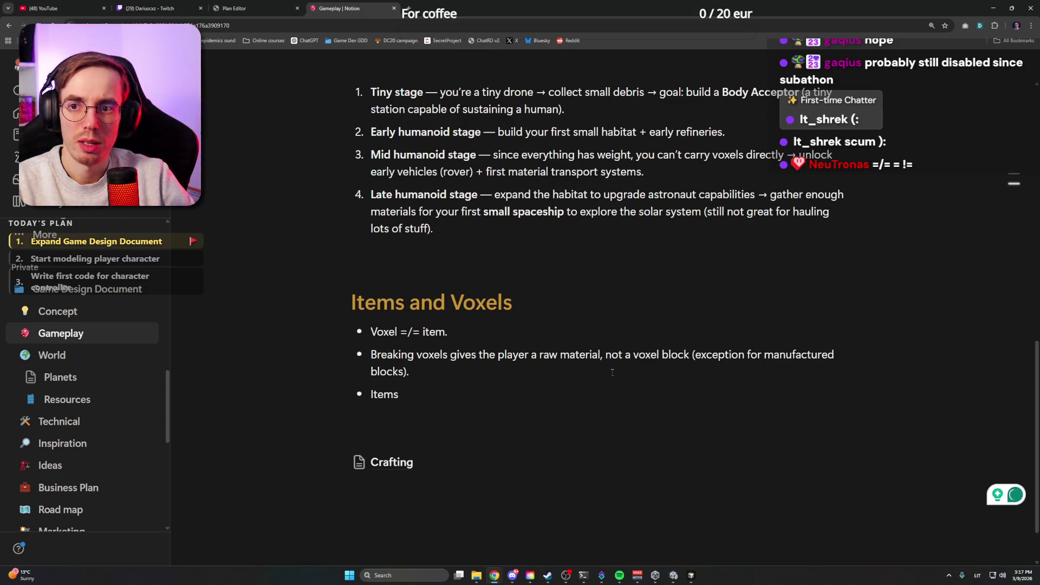
Step: Change the first rule's operator from =/= to =!=
key("Up")
key("Up")
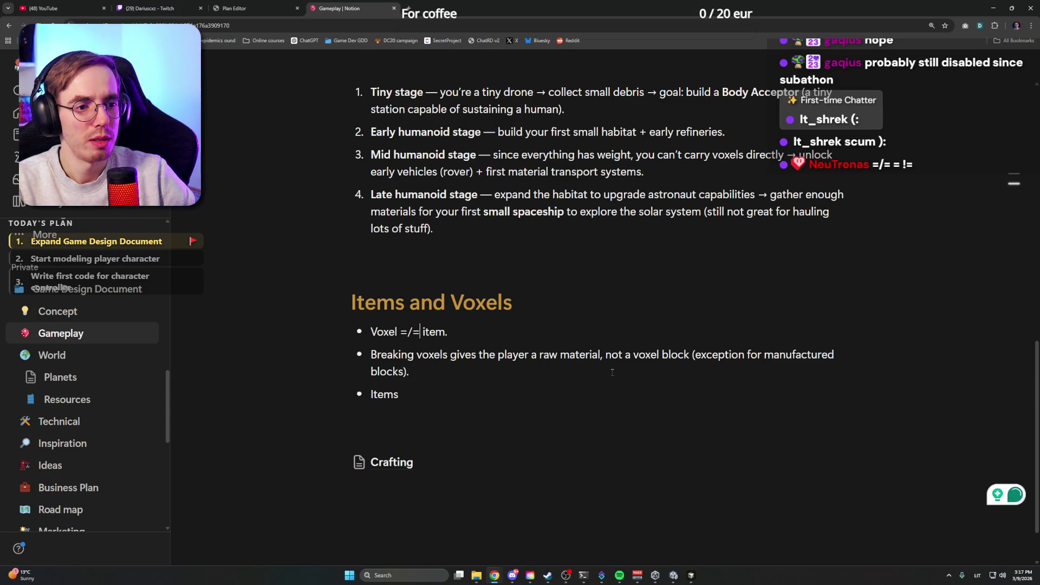
key("BackSpace")
type("!")
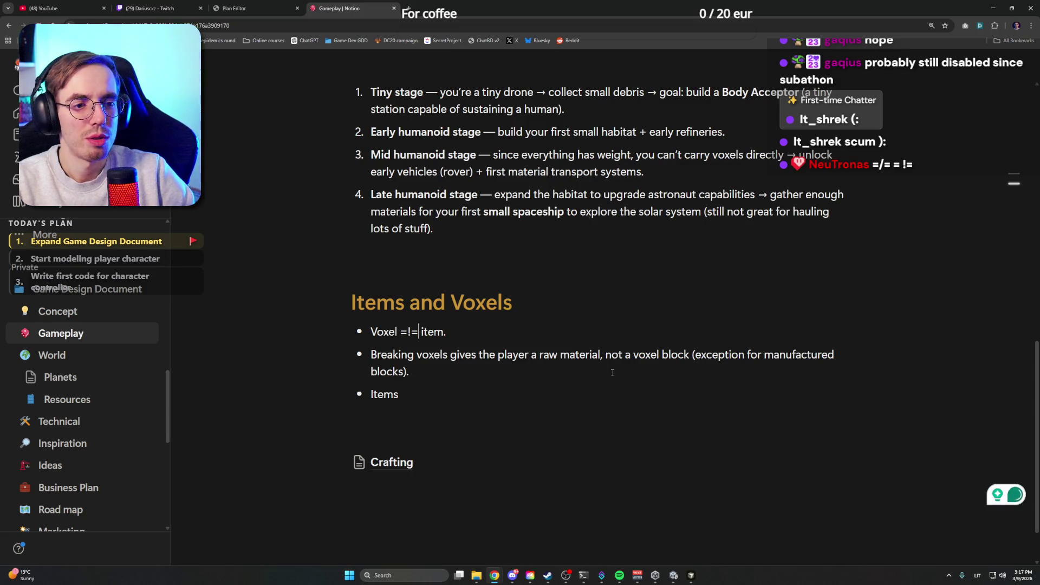
key("Left")
key("Left")
key("BackSpace")
Step: Select the =!= operator and look up =!= versus != in Google results
left_click(451, 331)
right_click(451, 332)
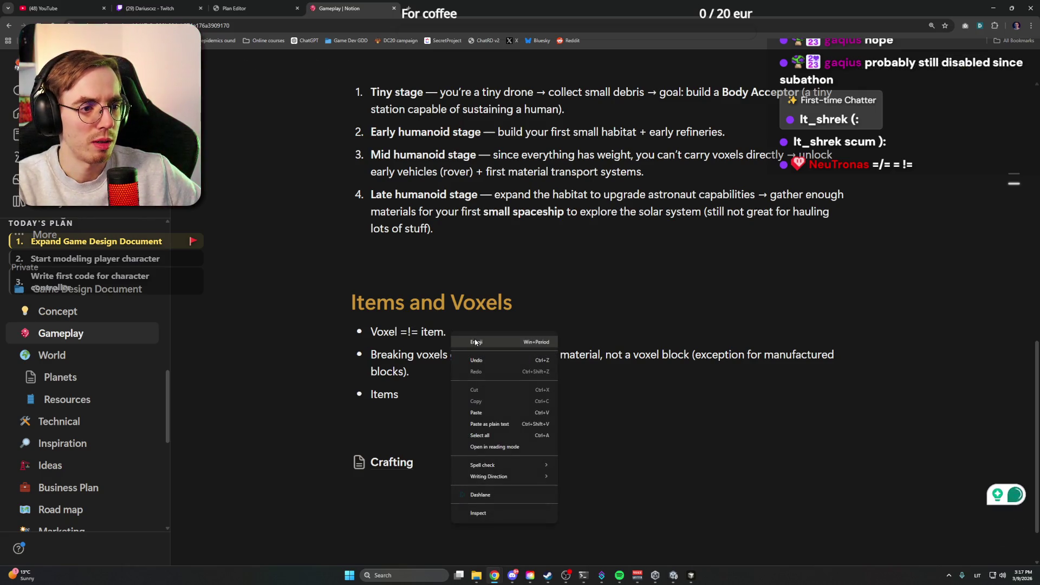
left_click(597, 322)
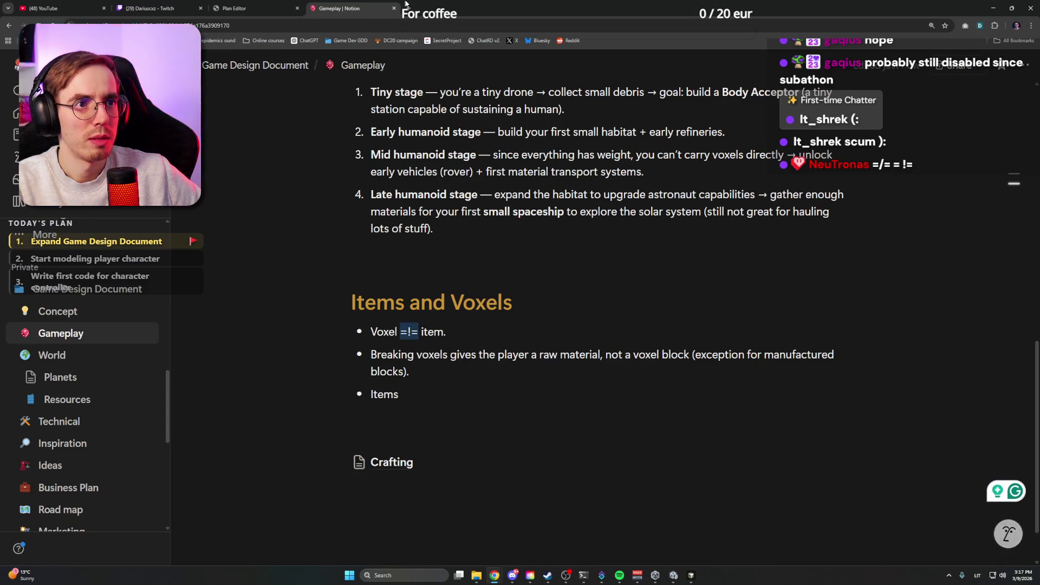
left_click(406, 8)
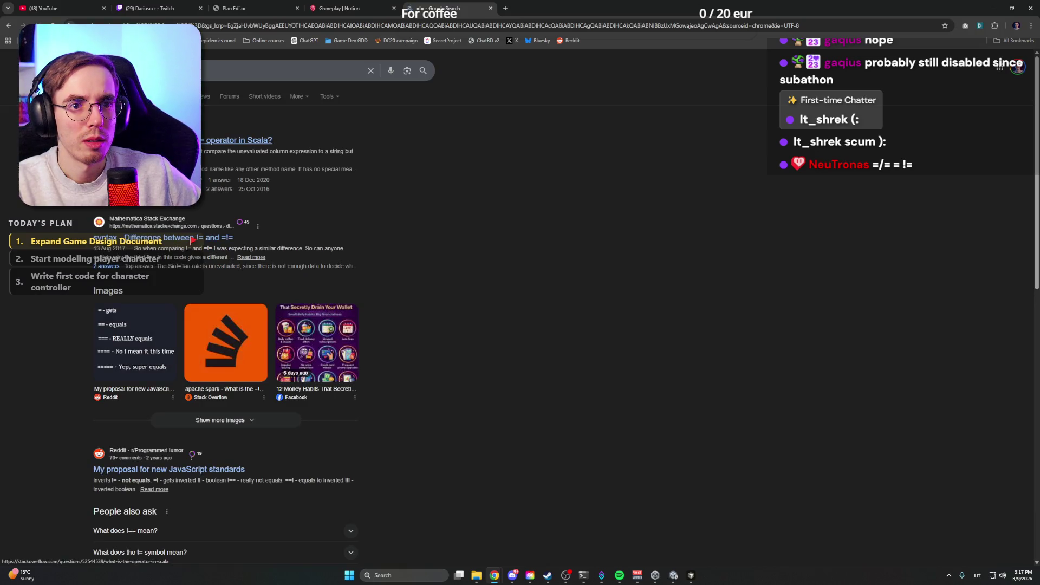
left_click(271, 144)
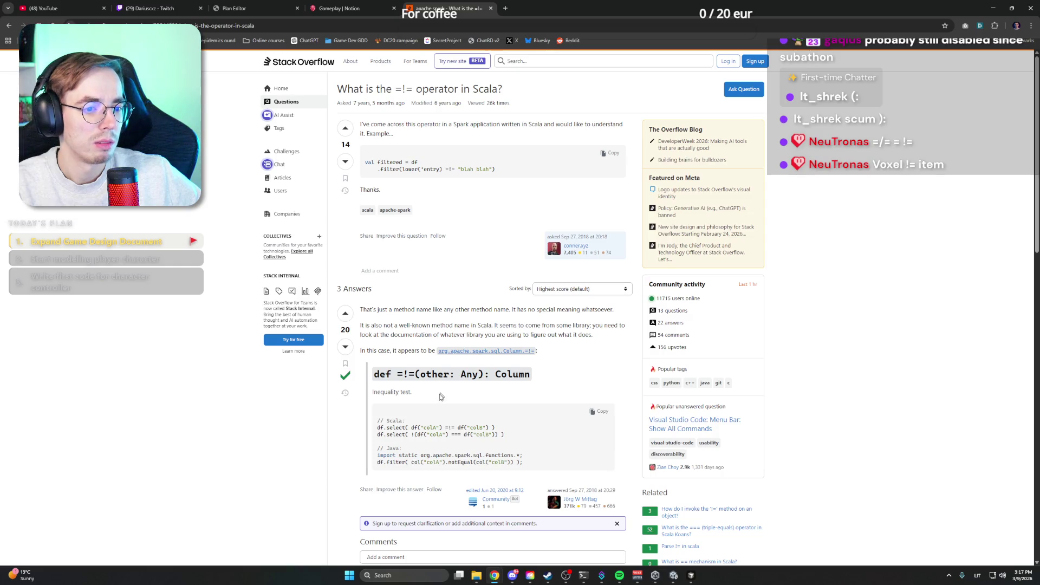
scroll(306, 415, "down", 5)
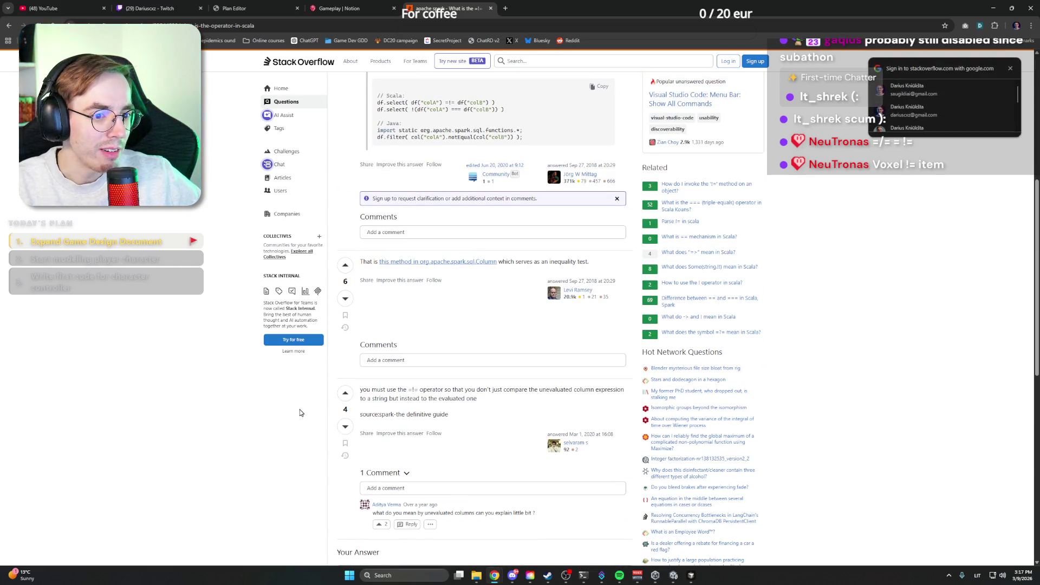
scroll(300, 408, "down", 4)
key("alt+Left")
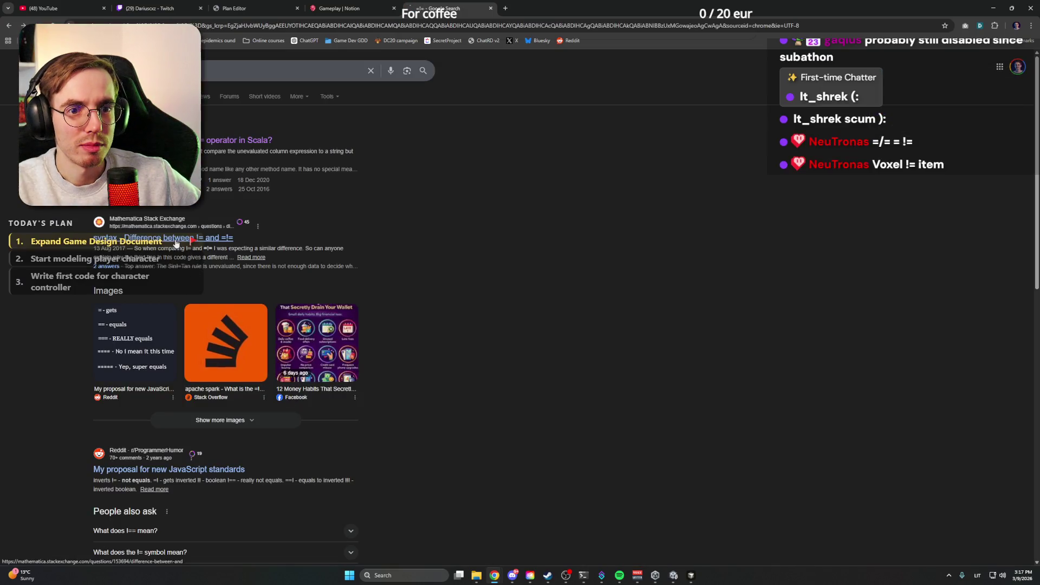
left_click(176, 243)
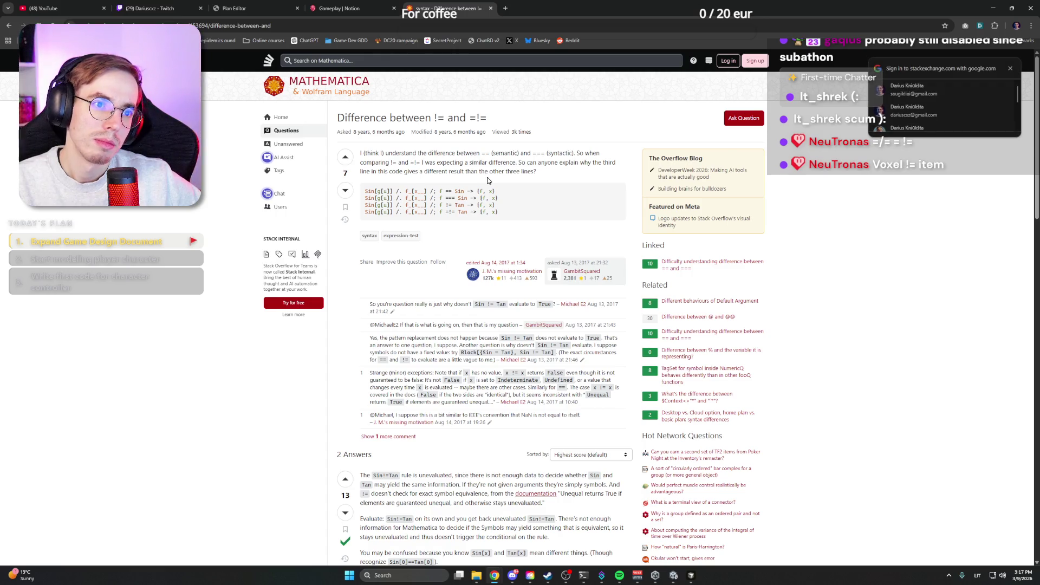
scroll(487, 180, "down", 5)
scroll(487, 180, "down", 4)
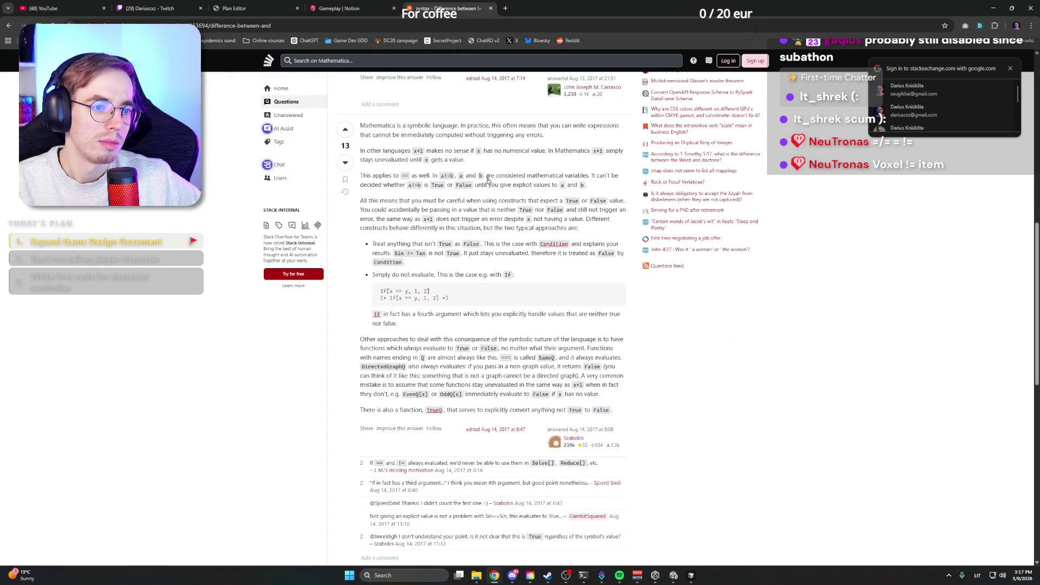
key("alt+Left")
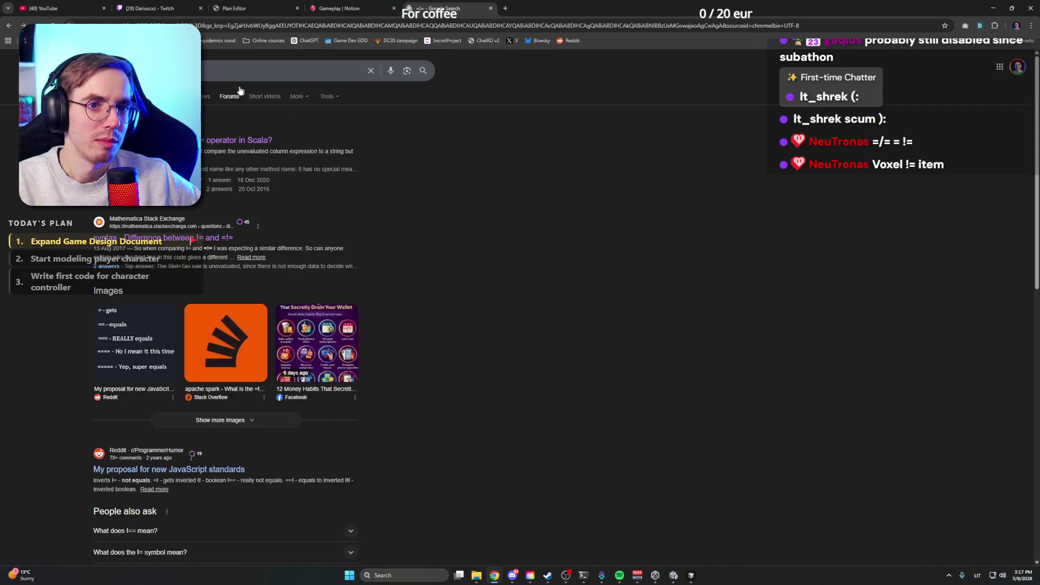
Step: Copy the ≠ symbol from a Not Equal Sign page and paste it over =!=
key("/")
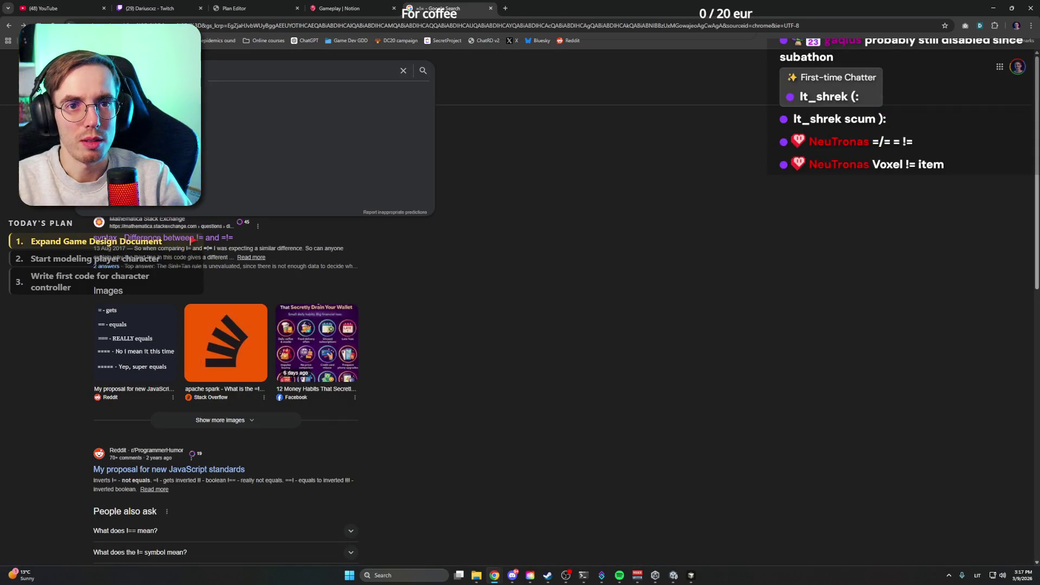
key("Return")
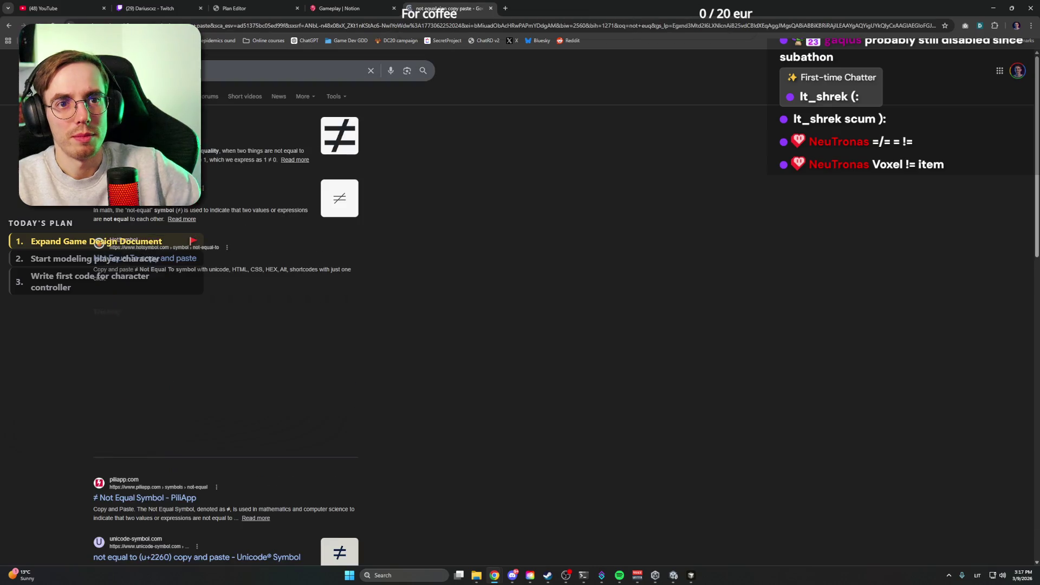
left_click(130, 138)
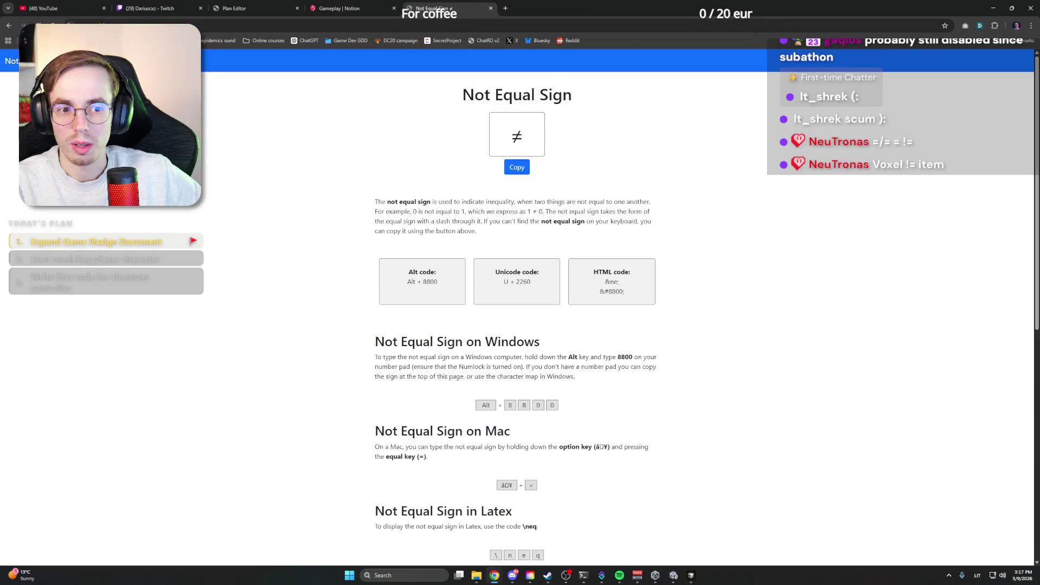
left_click(517, 167)
left_click(491, 8)
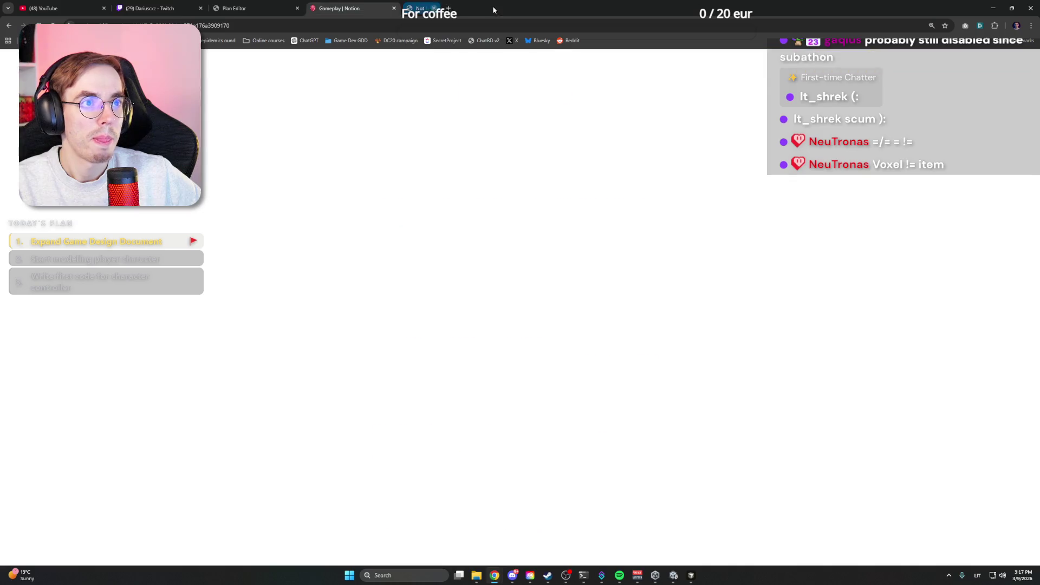
key("ctrl+v")
Step: Paste ≠ so the first bullet reads 'Voxel ≠ item'
key("ctrl+z")
key("ctrl+v")
left_click(496, 331)
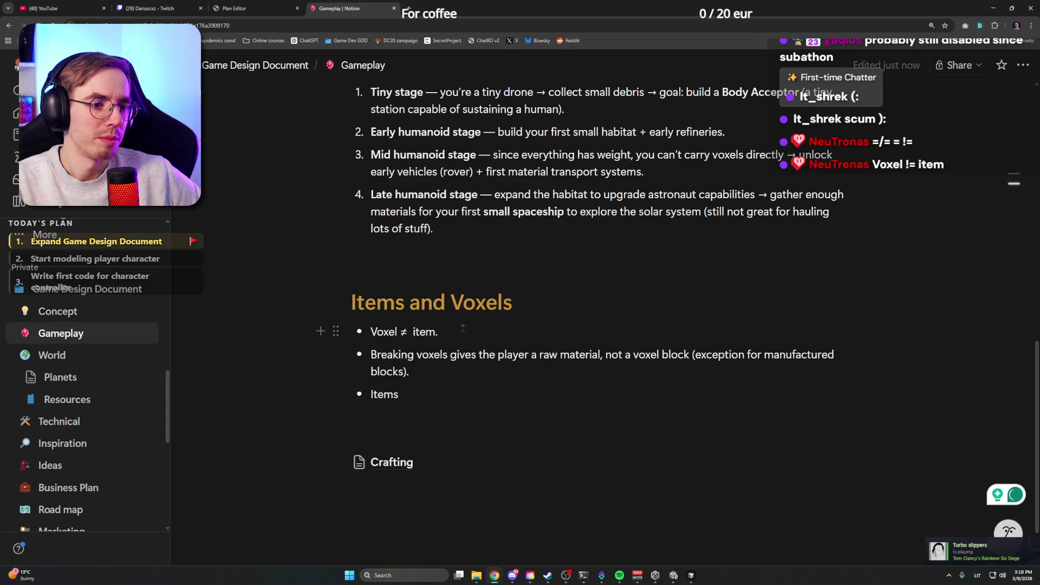
Step: Add an orange plain-text 'Ground rules' label above the first bullet
left_click(370, 331)
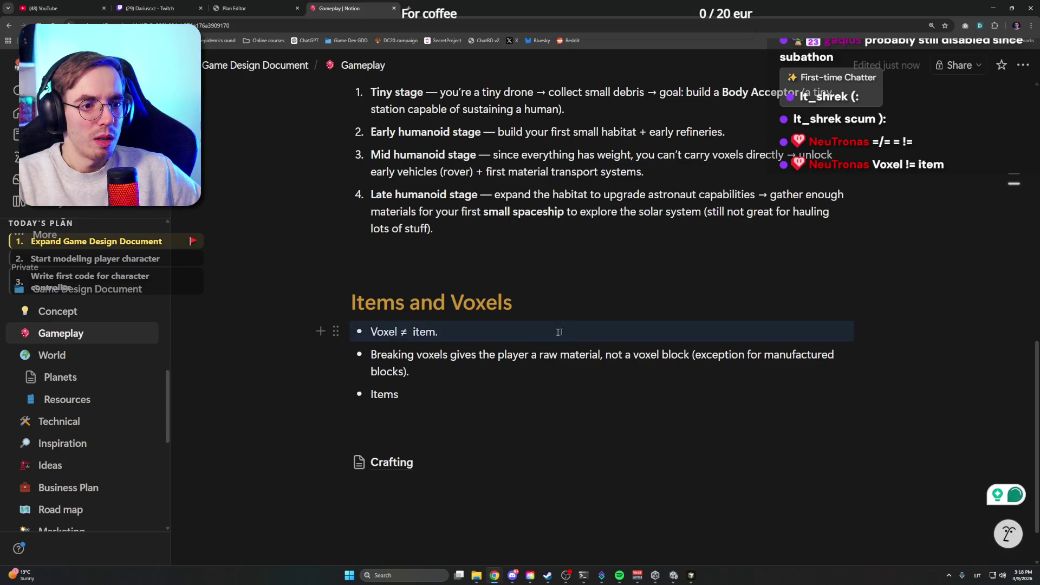
key("Return")
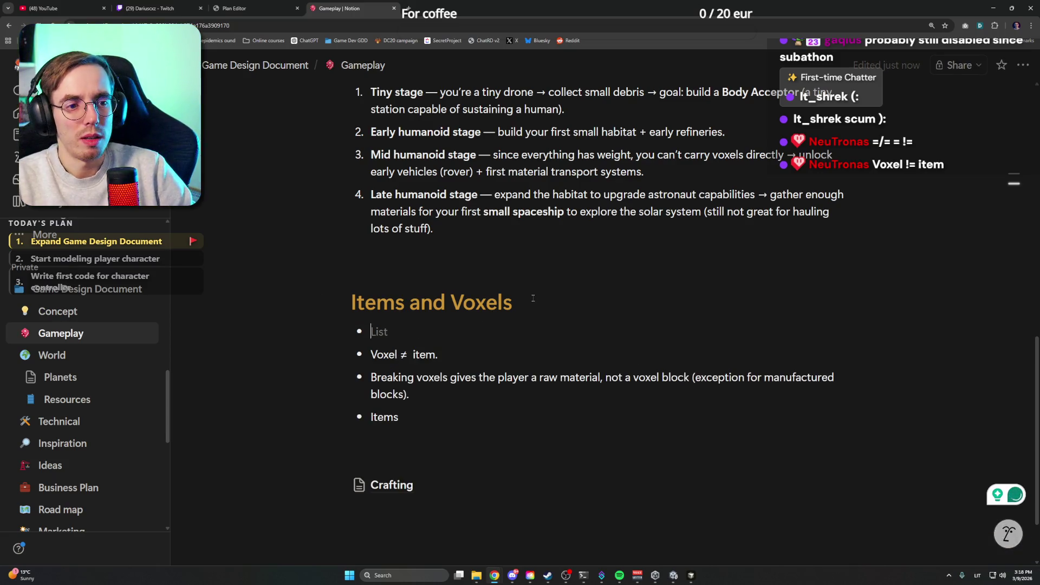
key("BackSpace")
type("Ground rules")
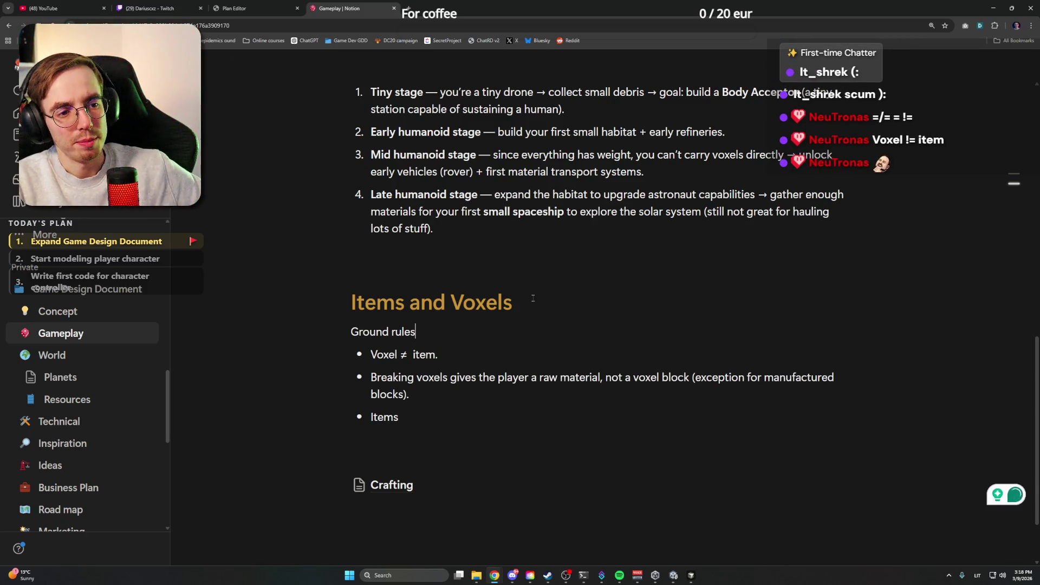
key("shift+Home")
left_click(473, 368)
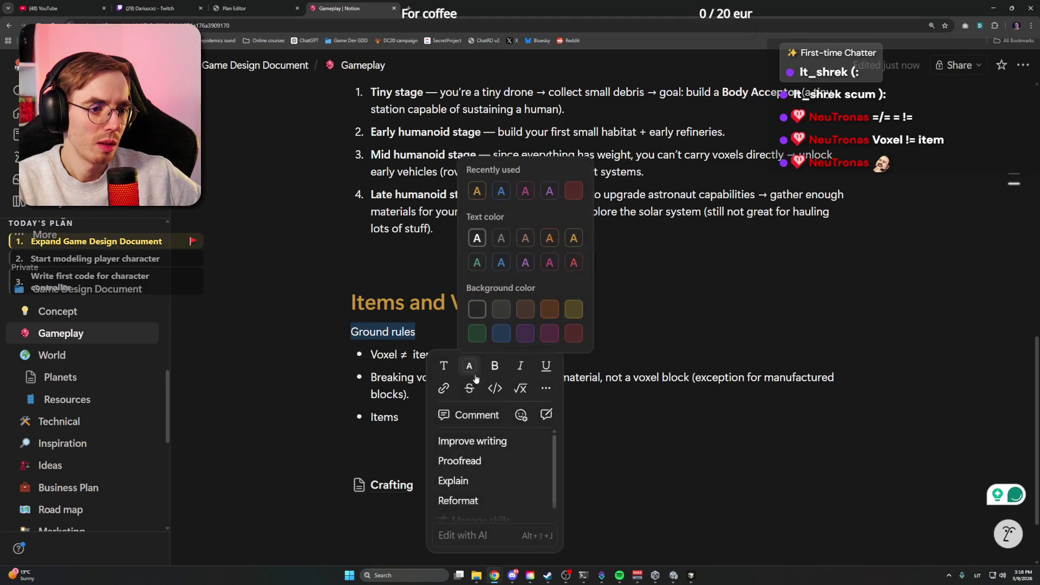
left_click(477, 190)
left_click(432, 335)
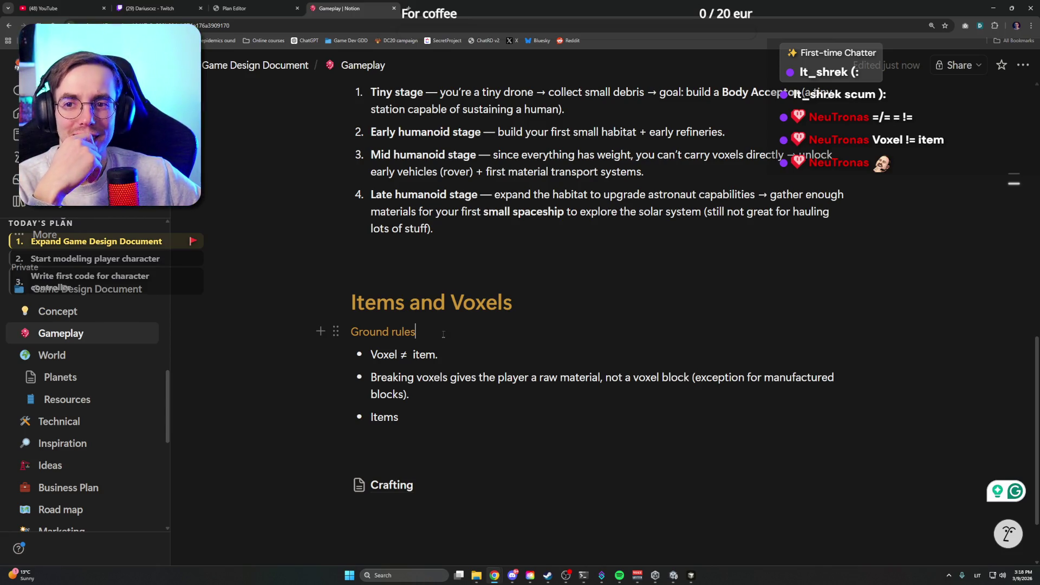
Step: Extend the Items bullet to read 'Items will have tags'
left_click(444, 352)
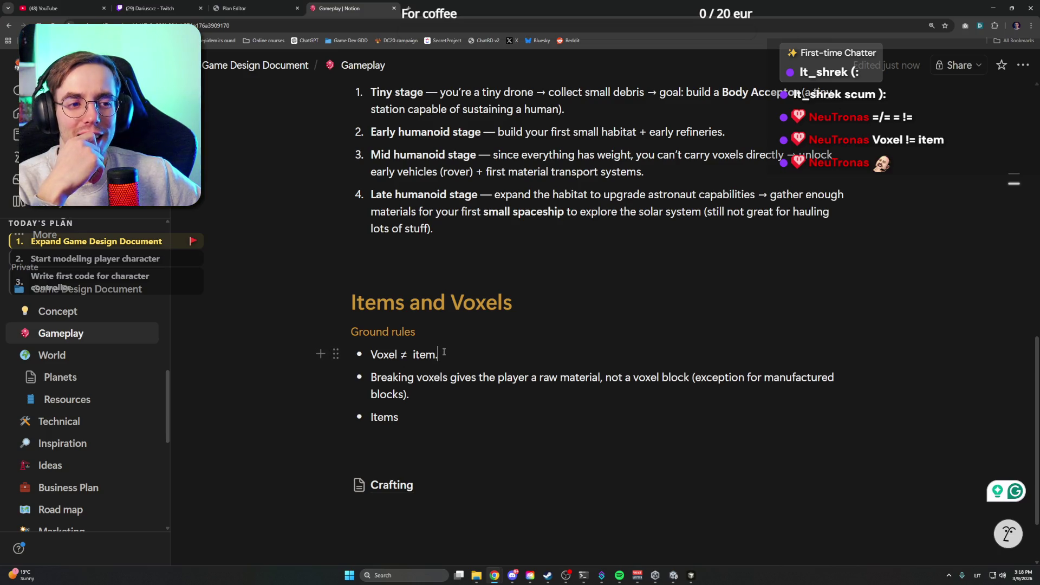
left_click(408, 355)
left_click(444, 421)
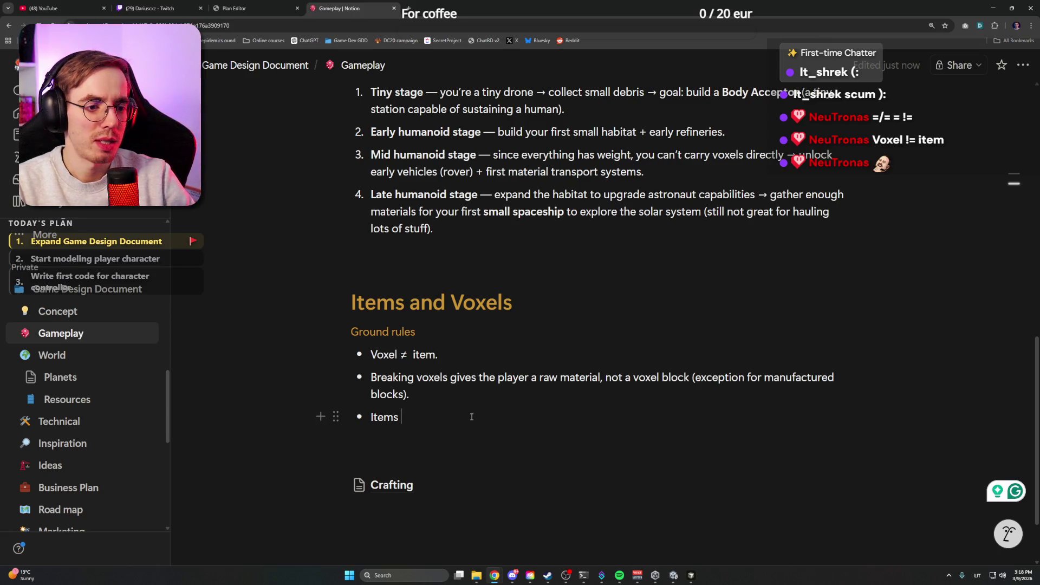
type("will have tags")
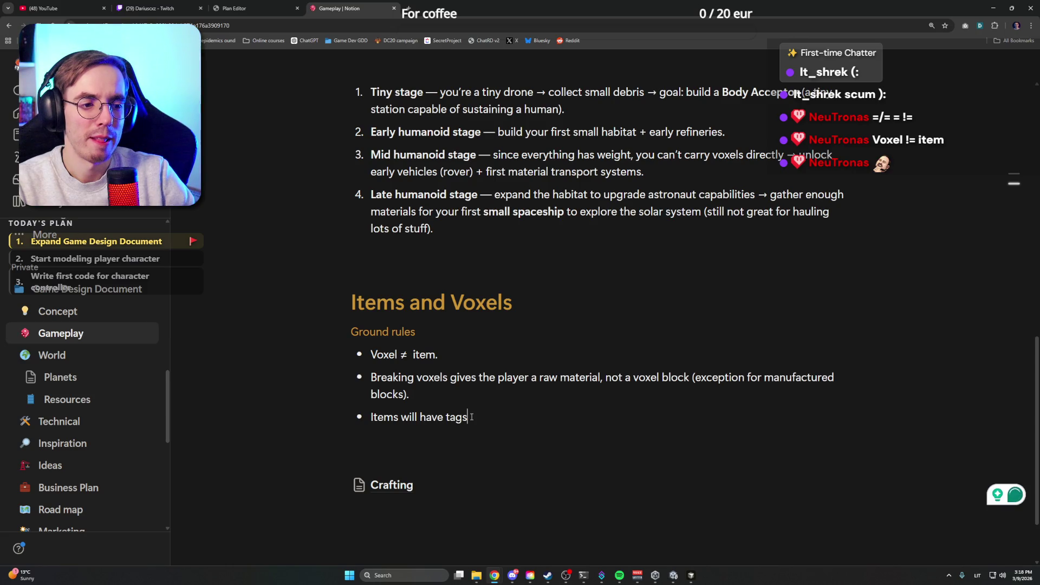